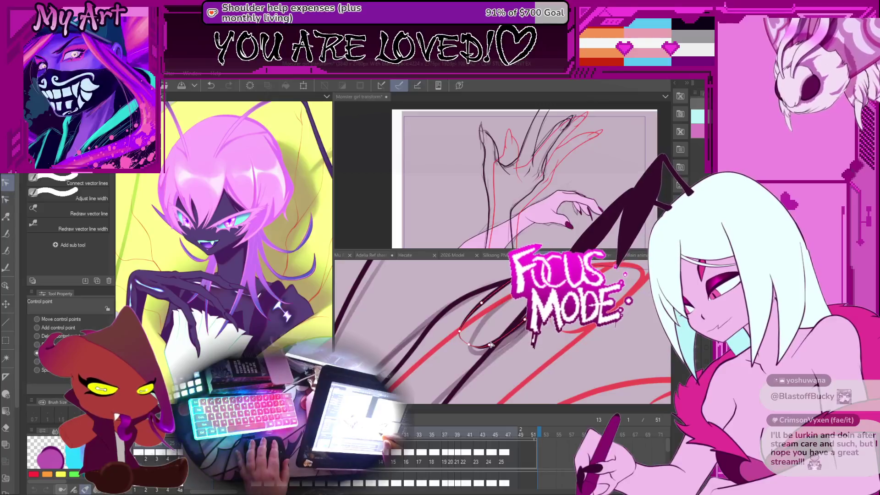
Step: Rotate and zoom the canvas, and switch from Eraser to Correct line to show a claw line's control points
left_click_drag(524, 316, 514, 351)
key("e")
key("y")
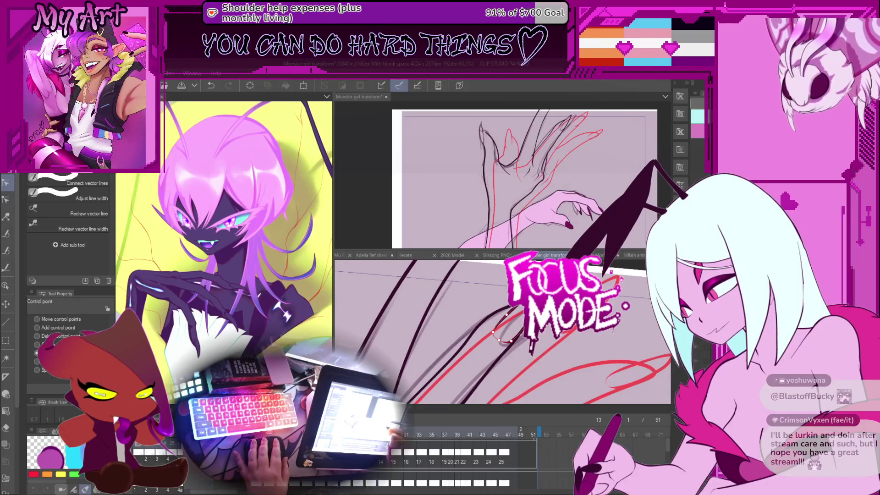
left_click_drag(494, 334, 499, 341)
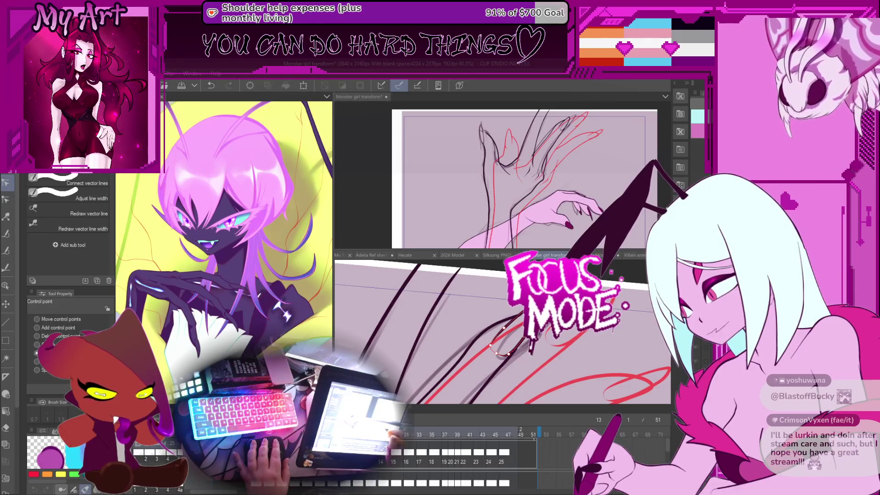
left_click_drag(494, 316, 540, 340)
scroll(539, 339, "down", 5)
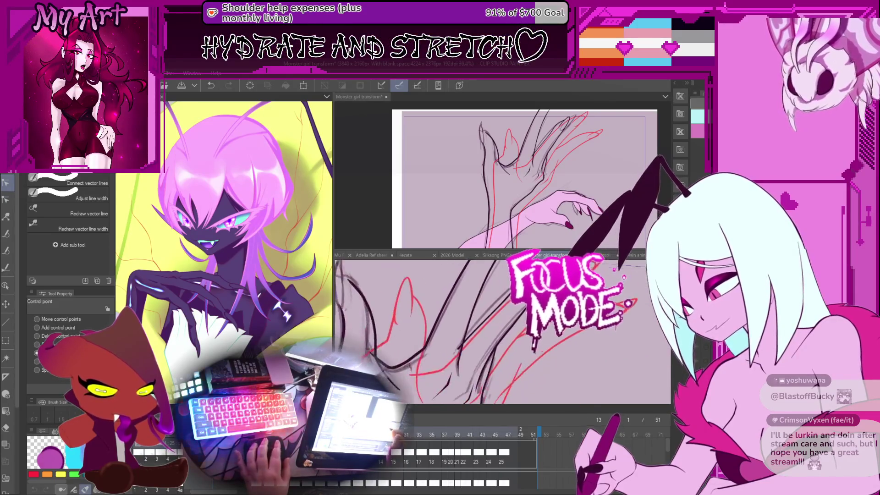
Step: Flip back and forth between neighbouring animation frames and settle on frame 11
key("Left")
key("Left")
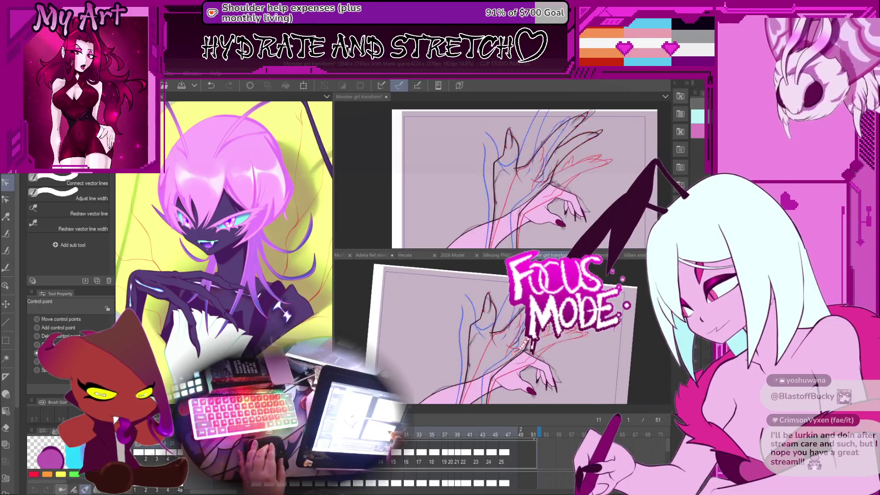
key("Right")
key("Left")
key("Right")
key("Left")
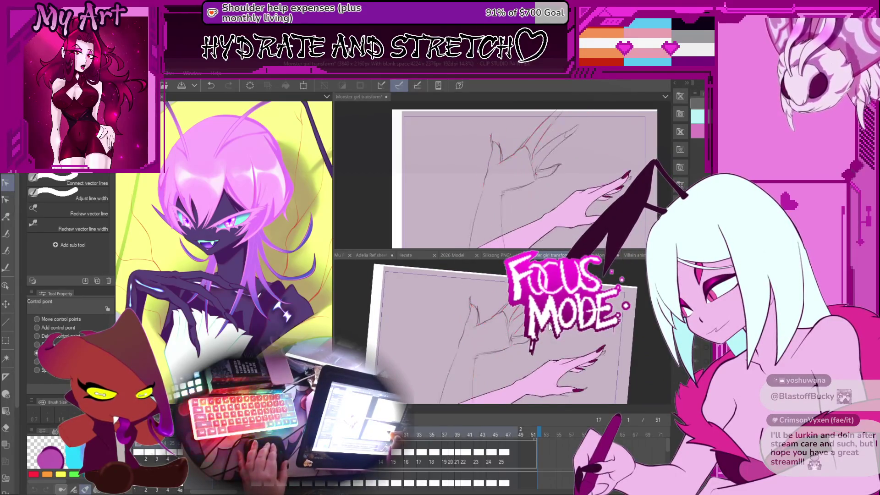
key("Right")
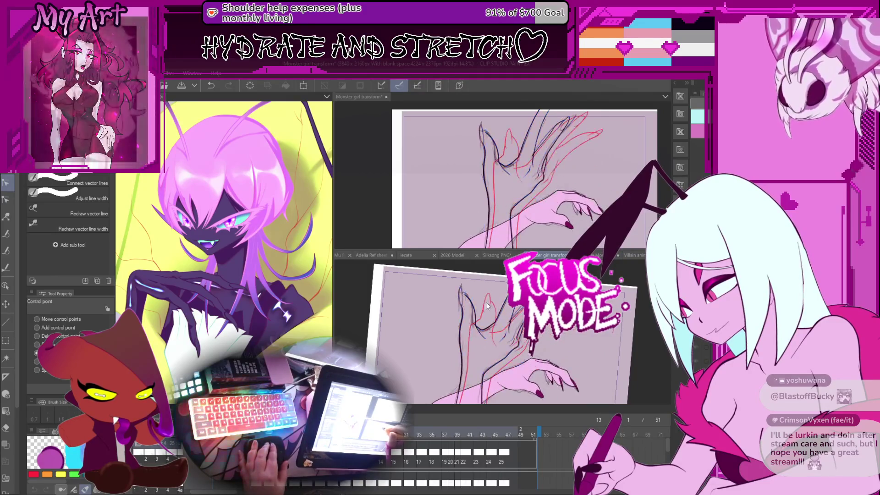
key("Left")
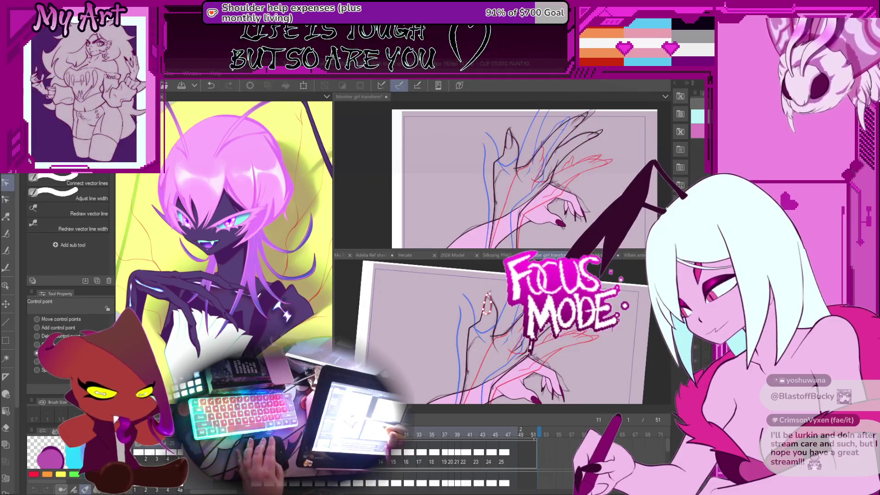
Step: With the Object tool on frame 13, select the small claw loop and rotate it slightly
key("o")
left_click(488, 296)
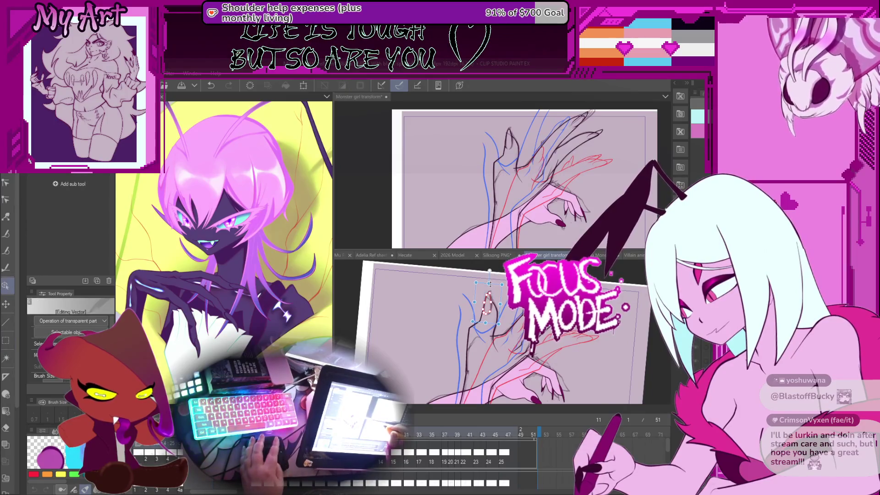
key("Right")
key("Right")
key("Right")
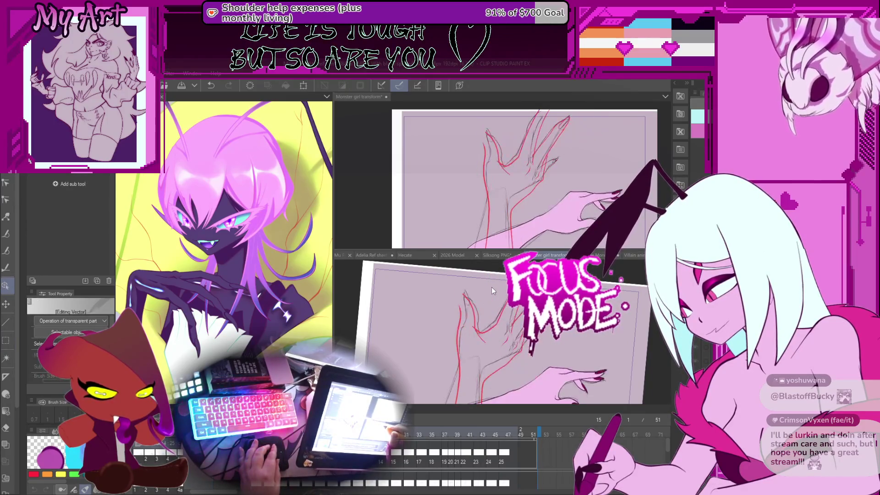
key("Left")
key("Left")
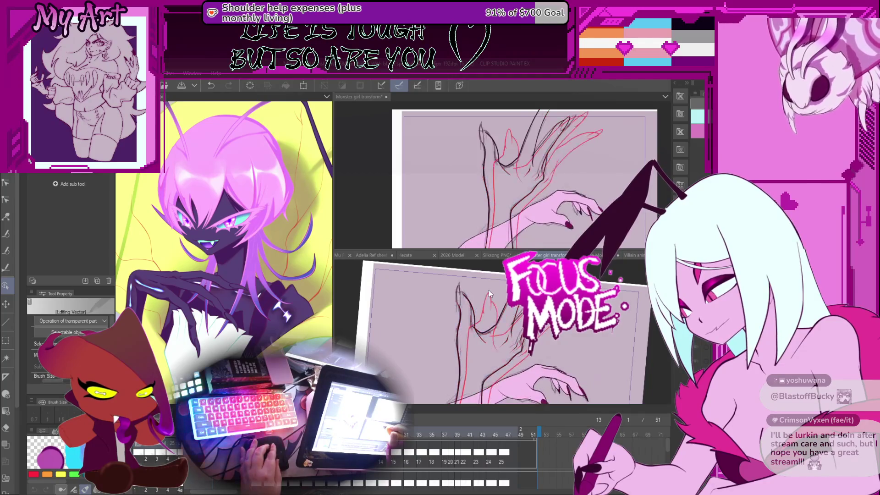
left_click(487, 293)
mouse_move(488, 294)
left_mouse_down()
mouse_move(491, 300)
mouse_move(488, 292)
left_mouse_up()
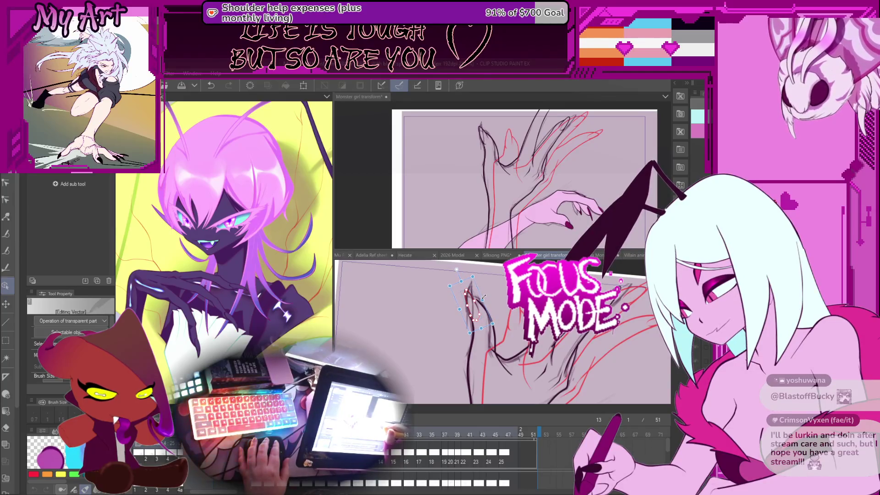
left_click_drag(480, 286, 483, 287)
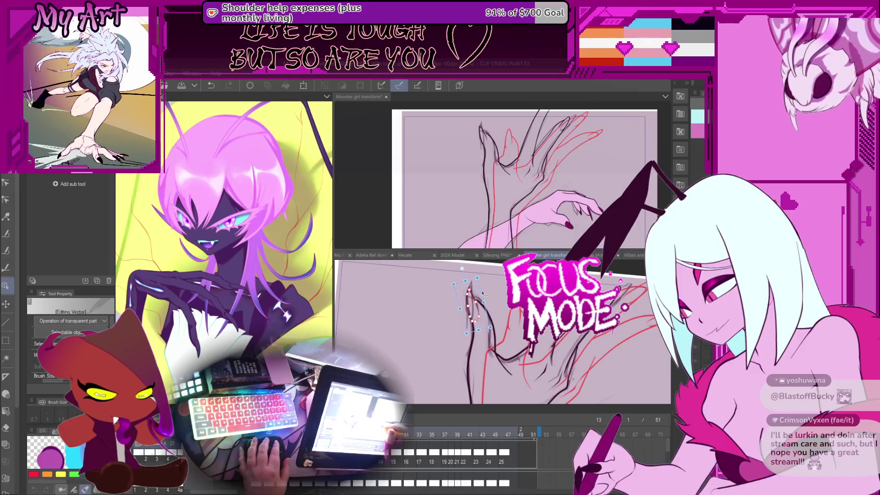
scroll(483, 294, "down", 2)
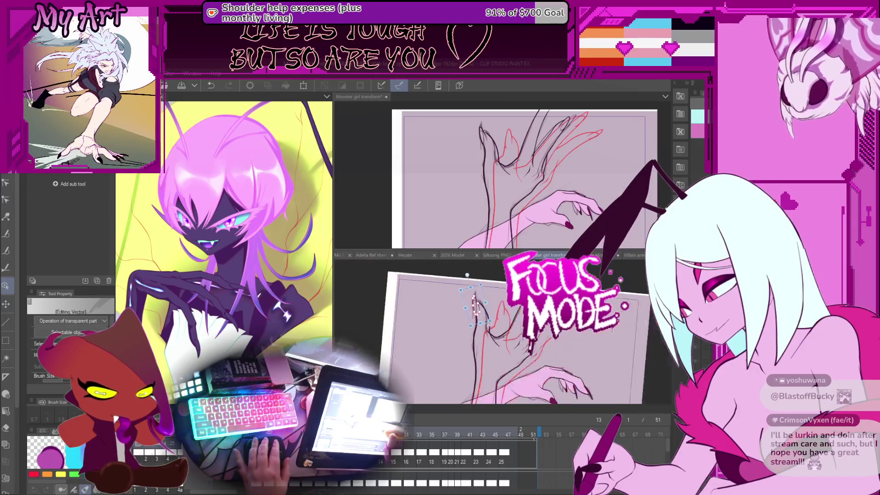
scroll(480, 304, "up", 3)
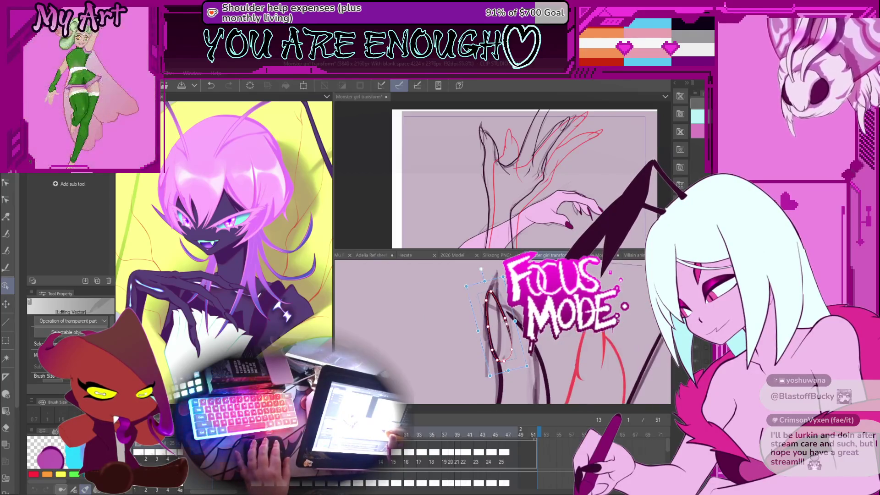
Step: Switch to the Correct line Control point tool and zoom and pan around the arm on frame 13
key("m")
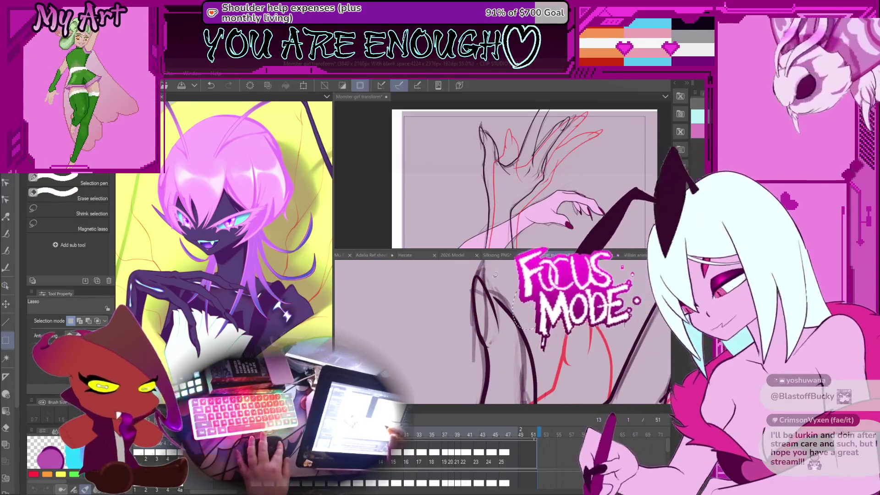
key("o")
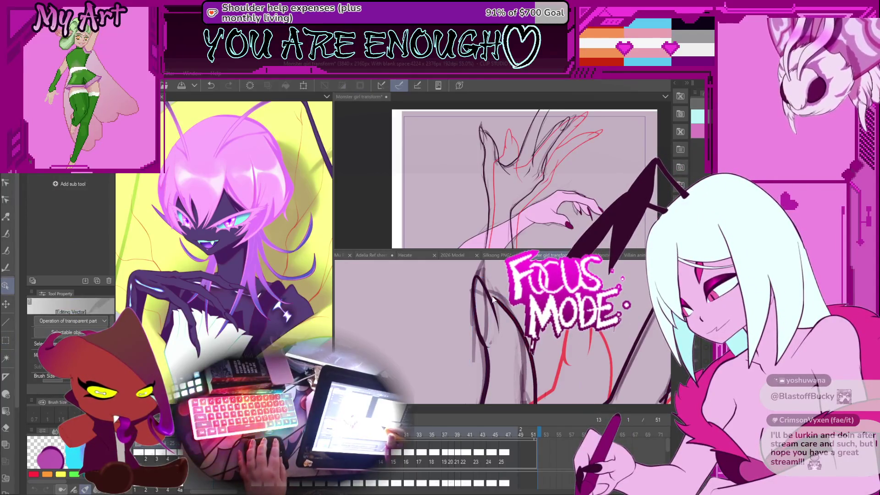
key("y")
scroll(493, 299, "up", 3)
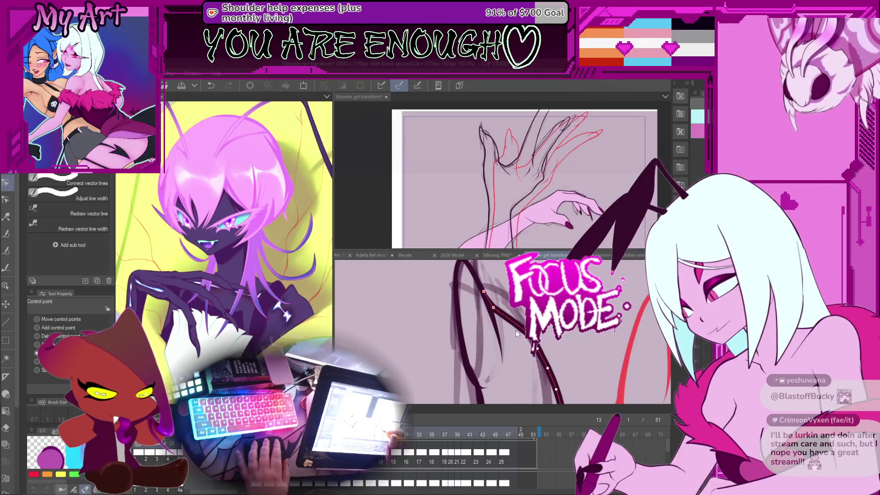
scroll(500, 300, "down", 3)
scroll(506, 289, "down", 2)
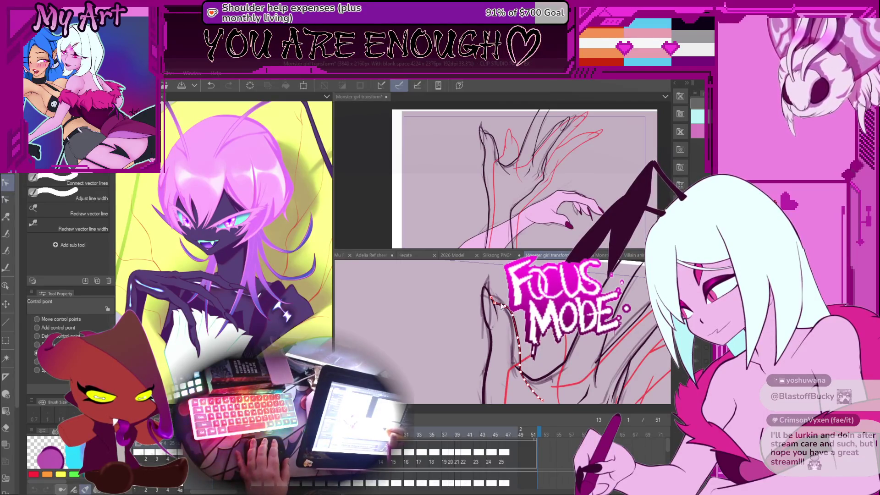
scroll(493, 300, "up", 2)
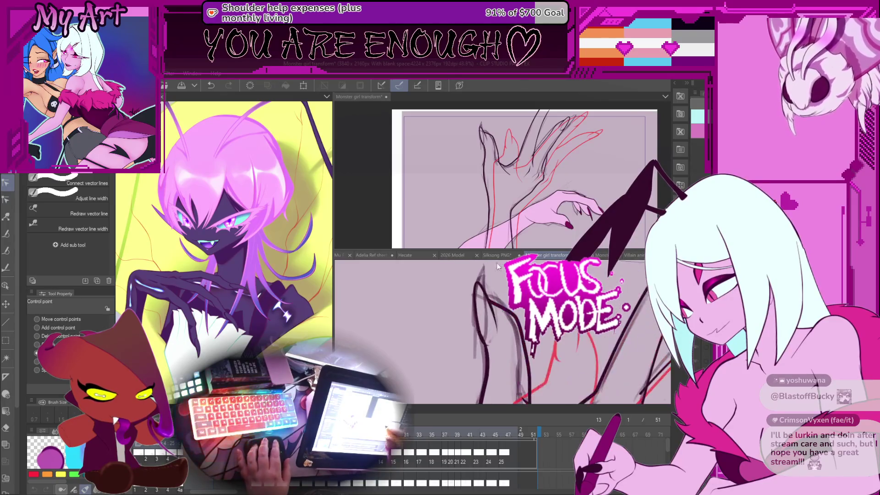
left_click_drag(505, 302, 508, 340)
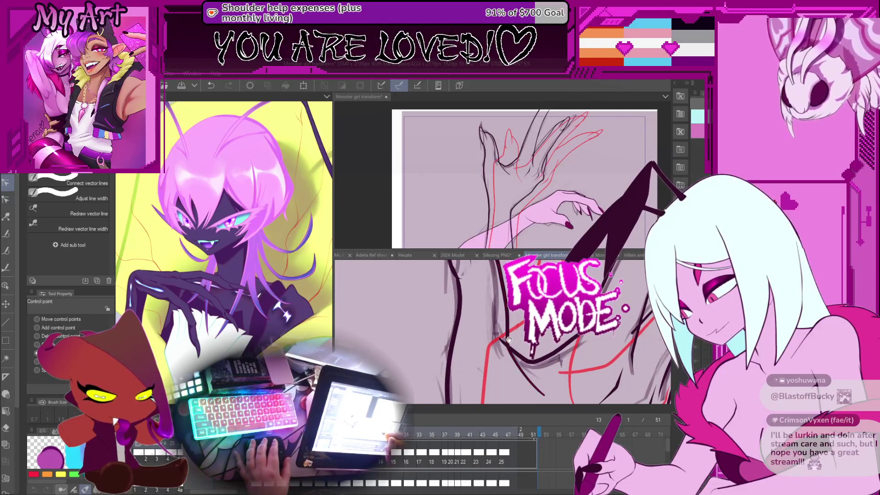
Step: Check frame 15, return to frame 13, and adjust points on the dark arm and vertical arm lines
key("Right")
key("Right")
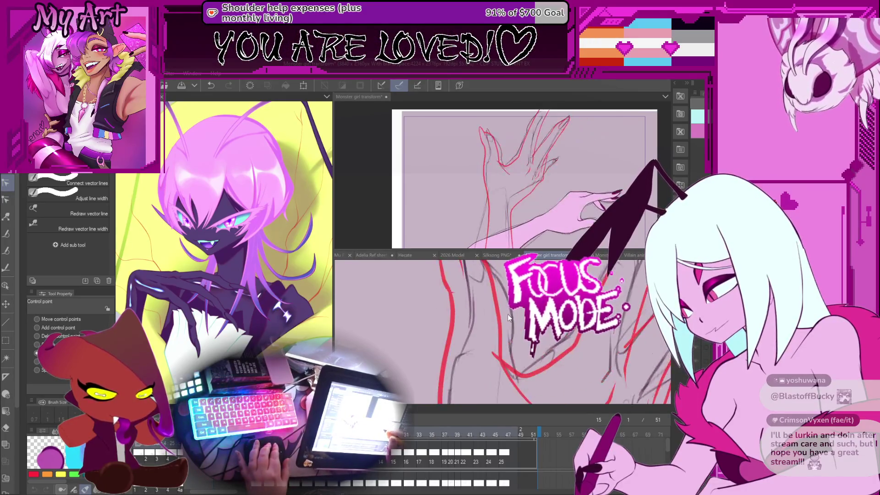
key("Left")
key("Left")
left_click(503, 339)
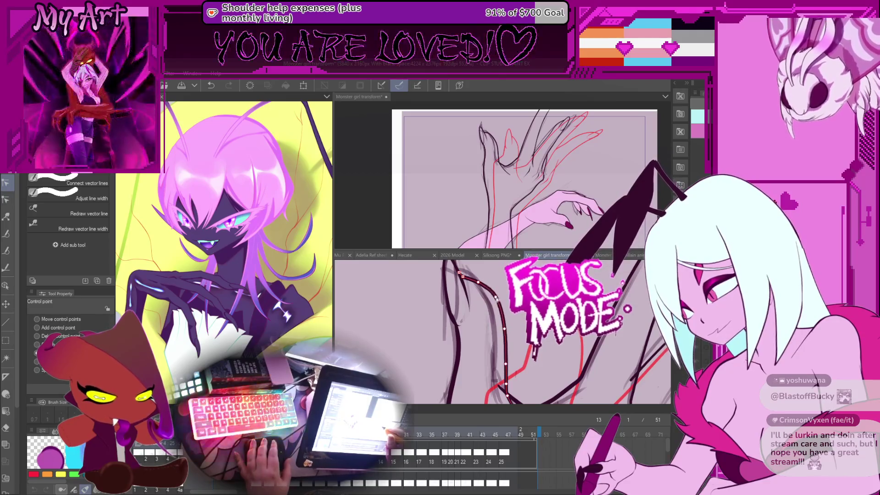
scroll(497, 307, "down", 1)
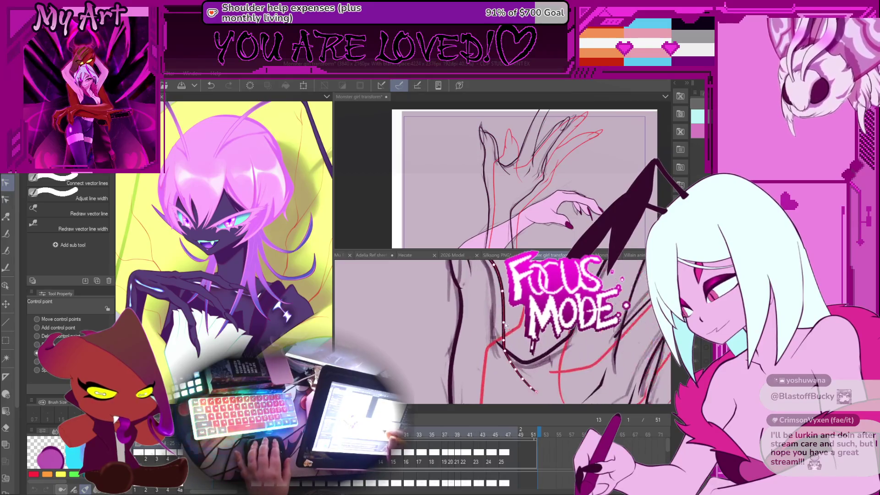
left_click_drag(495, 338, 484, 300)
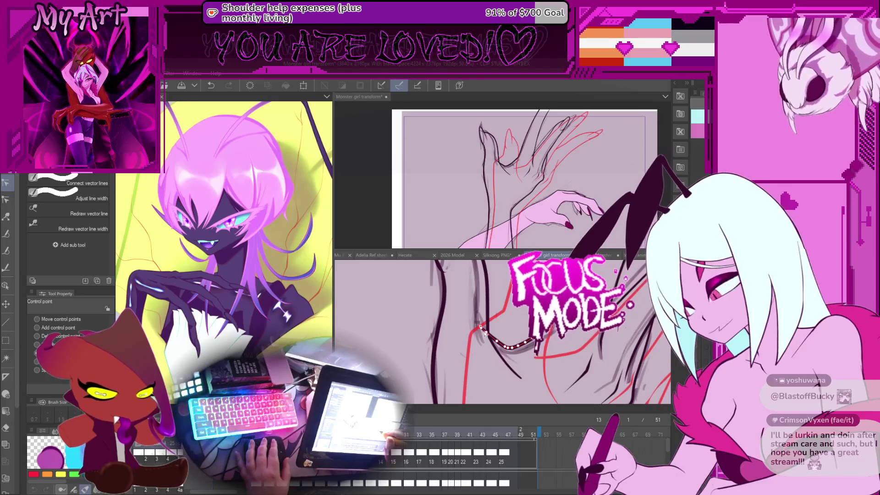
left_click(484, 314)
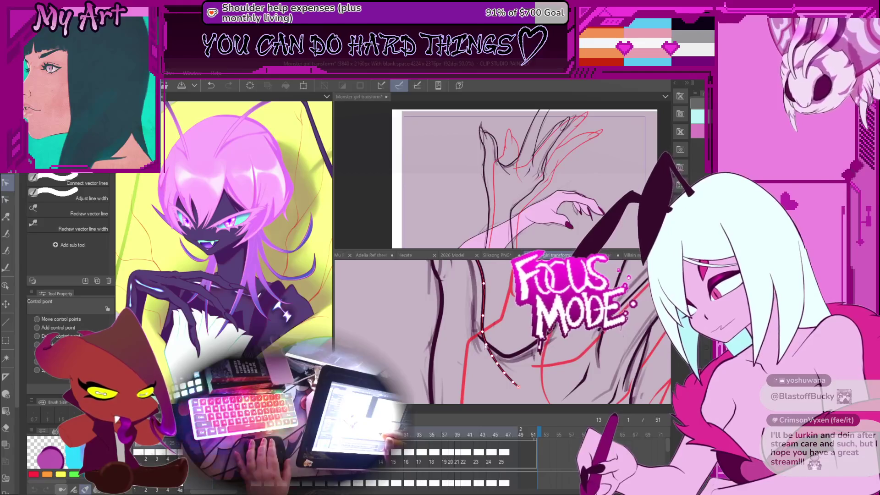
scroll(484, 342, "up", 2)
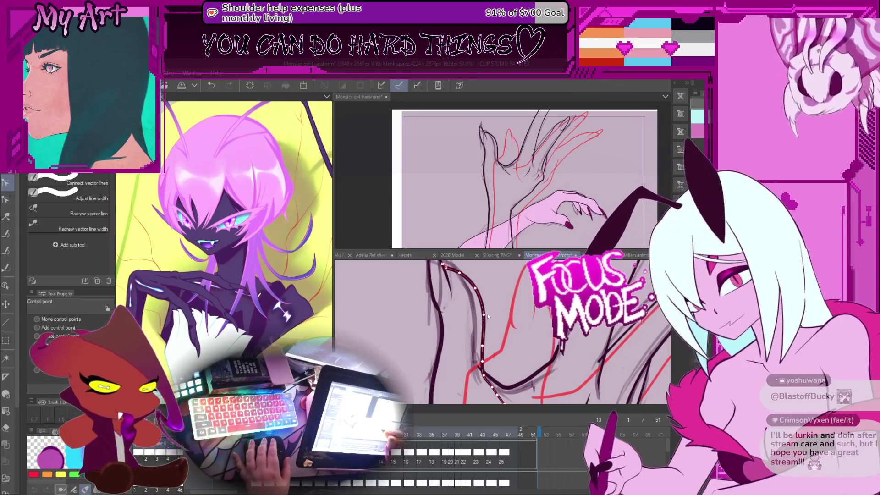
Step: Compare against frame 11, then adjust the short dark lines beside the arm and near the claw
left_click(495, 321)
scroll(492, 323, "down", 3)
scroll(488, 324, "up", 3)
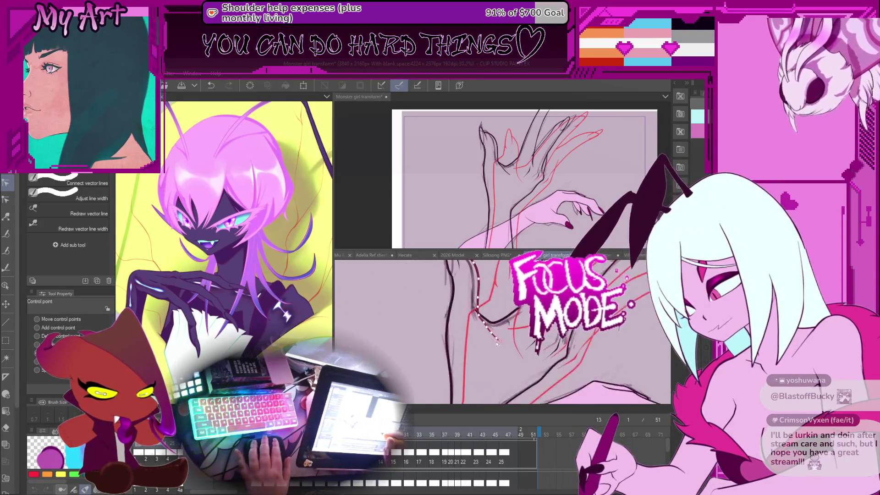
key("Left")
key("Left")
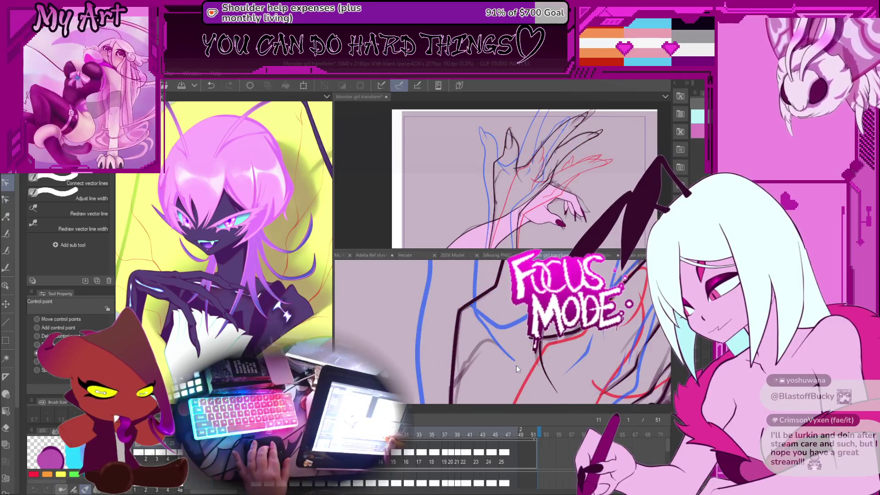
key("Right")
key("Right")
left_click(527, 358)
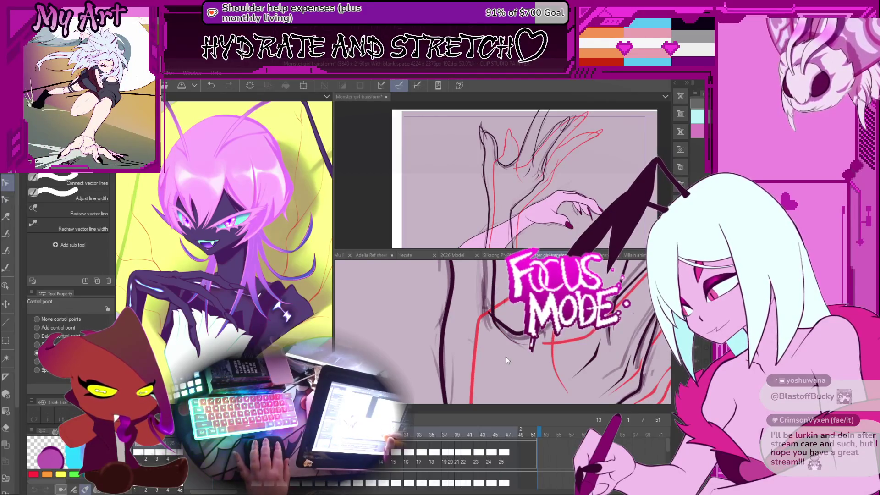
Step: Zoom out to see the whole tilted page and shift the hand view slightly left
key("e")
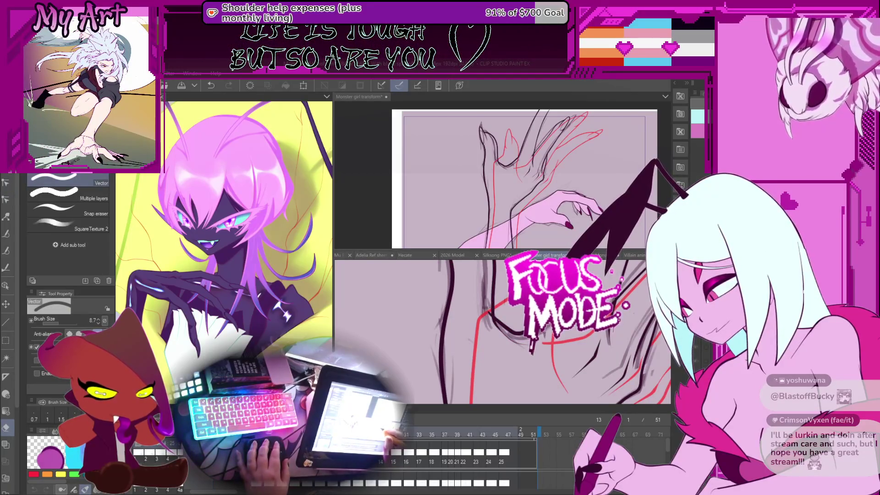
scroll(488, 325, "down", 4)
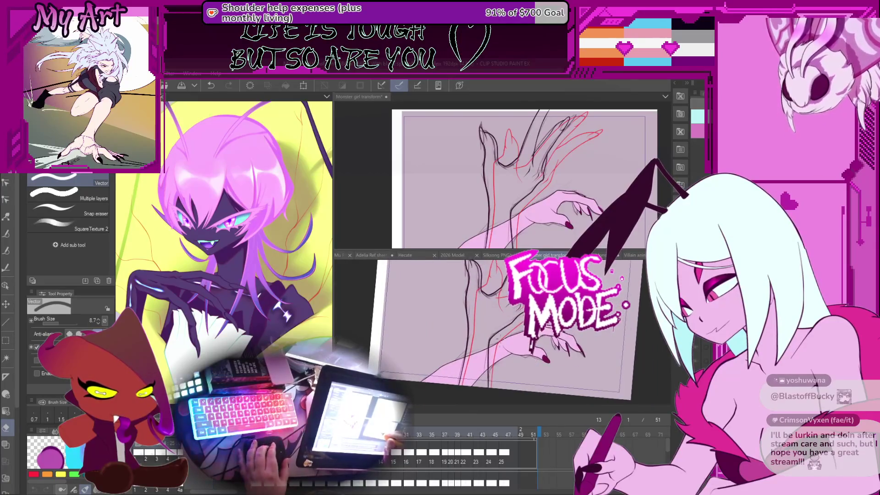
key("ctrl+Right")
key("ctrl+Right")
left_click_drag(500, 347, 484, 314)
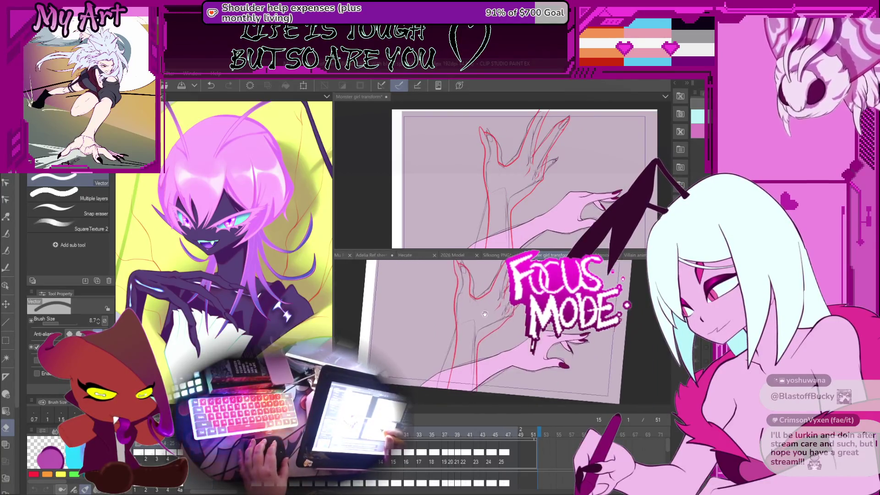
key("p")
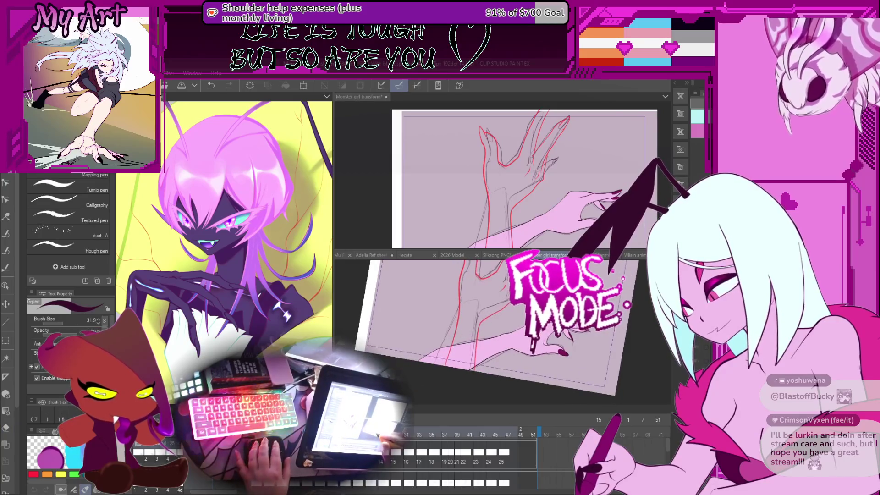
Step: Reframe and turn the view over the hand sketch, then pick the Control point tool for the forearm line
scroll(444, 358, "up", 3)
scroll(444, 358, "down", 3)
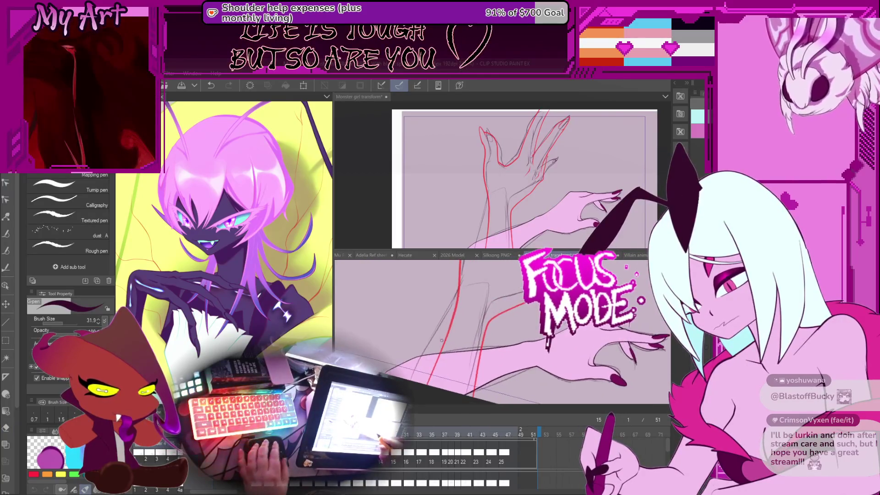
scroll(444, 341, "up", 3)
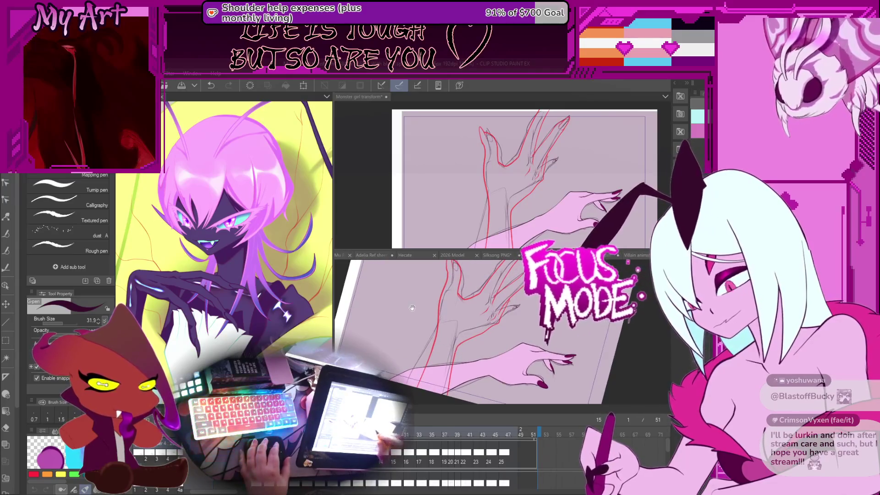
scroll(444, 342, "down", 2)
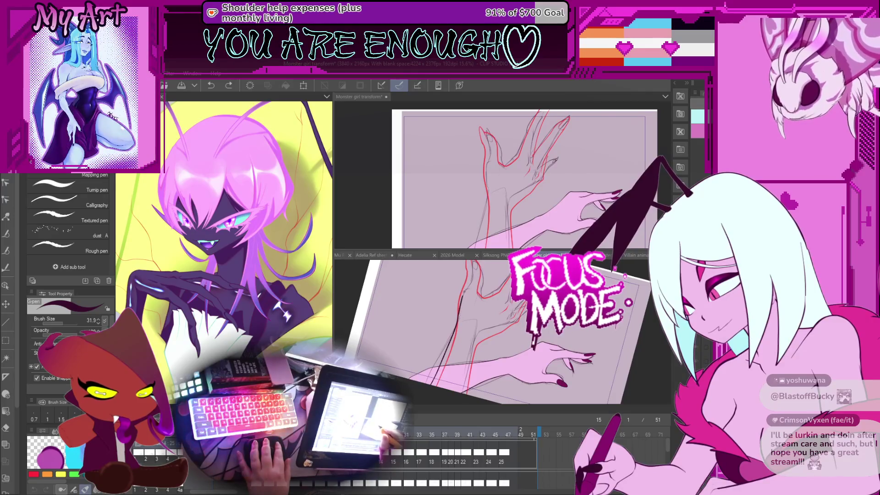
left_click_drag(477, 275, 452, 261)
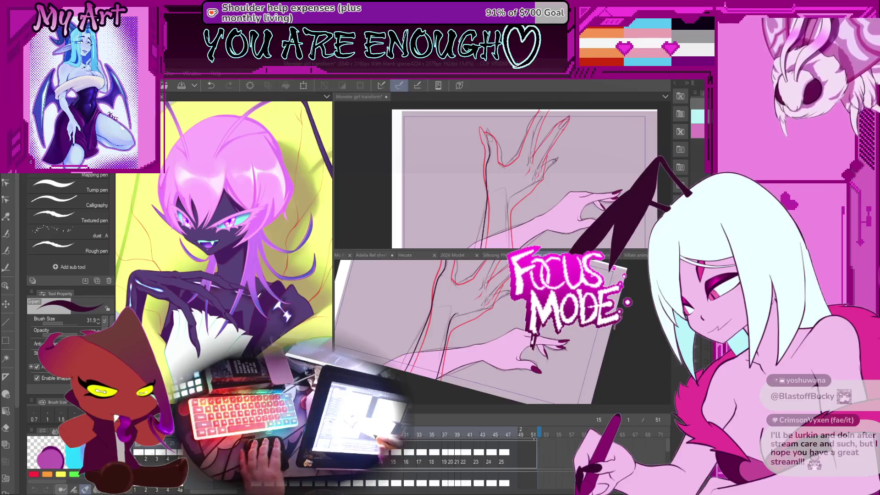
left_click_drag(429, 342, 443, 346)
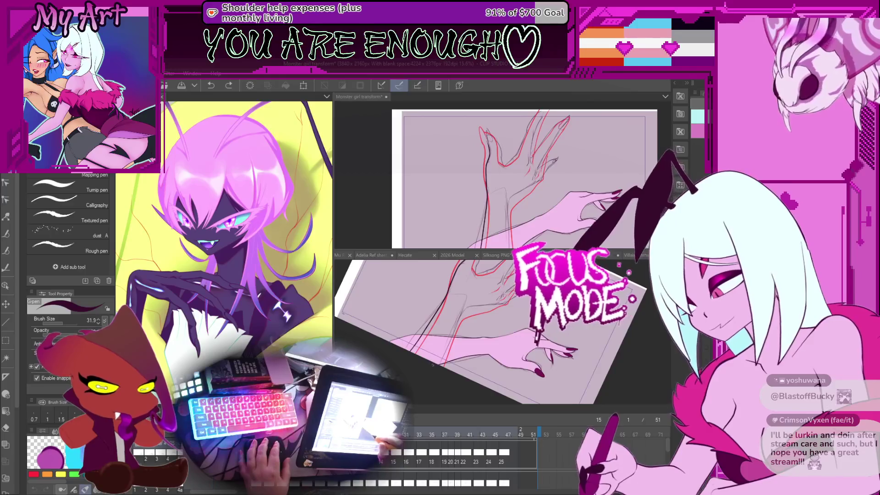
key("y")
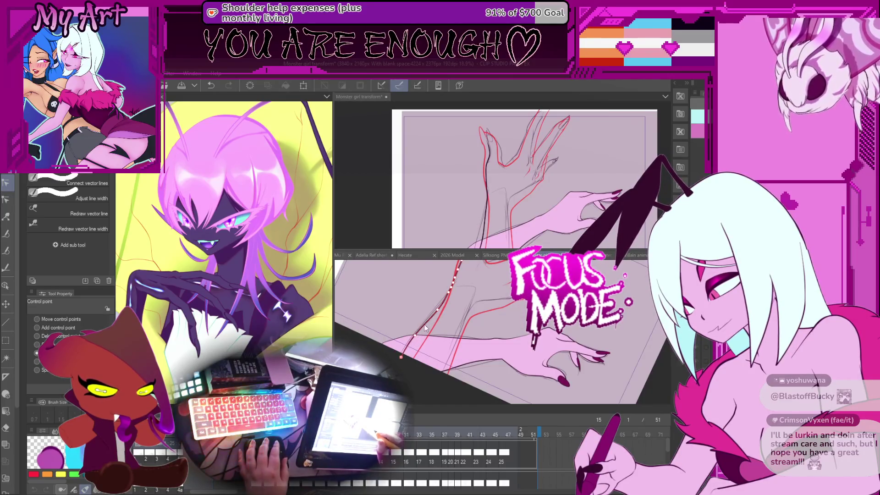
Step: Pan the view over the arm and upper hand, then return to the G-pen
mouse_move(424, 328)
left_mouse_down()
mouse_move(436, 347)
mouse_move(442, 317)
left_mouse_up()
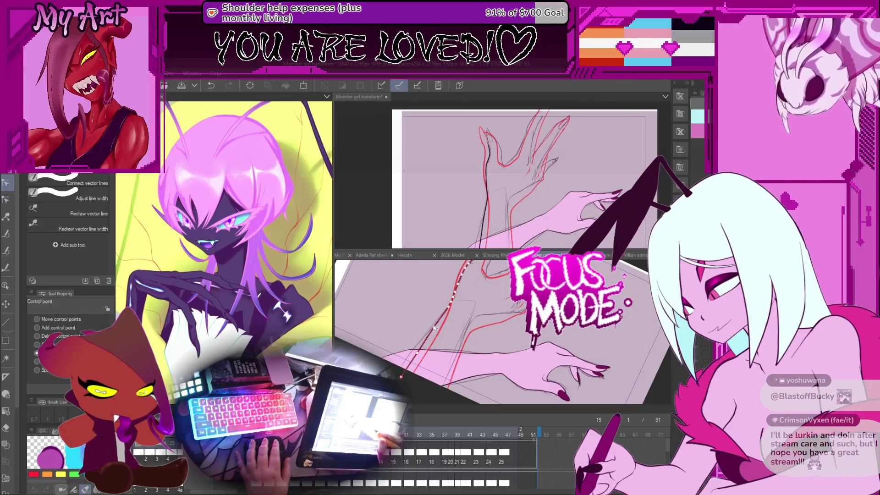
left_click_drag(434, 329, 457, 336)
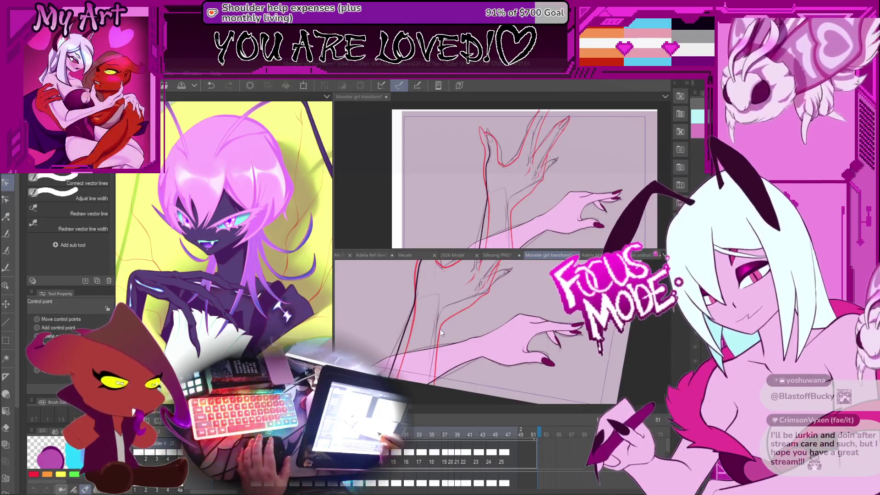
left_click_drag(441, 330, 456, 343)
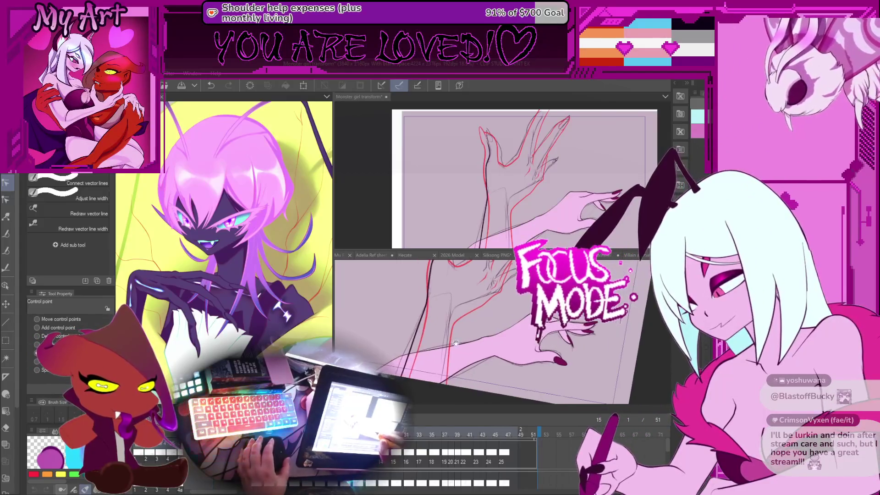
key("p")
key("minus")
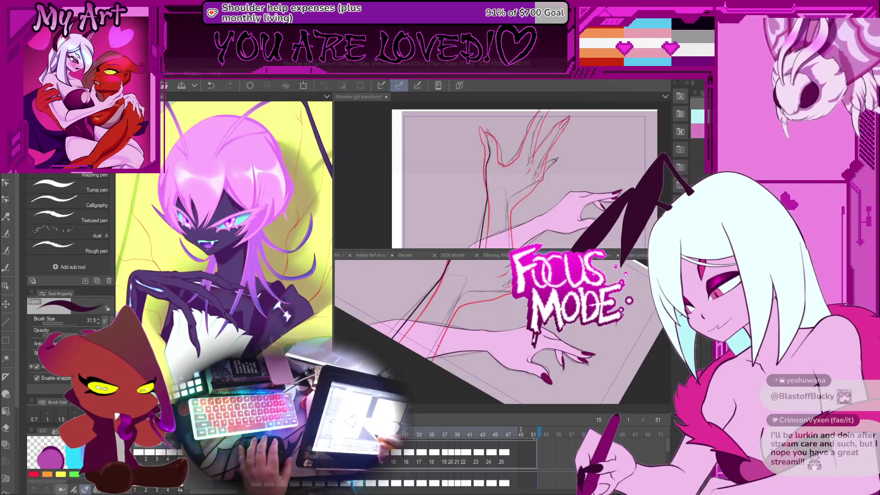
Step: Rotate the canvas to a new drawing angle, undoing and redoing the last small stroke
key("minus")
key("minus")
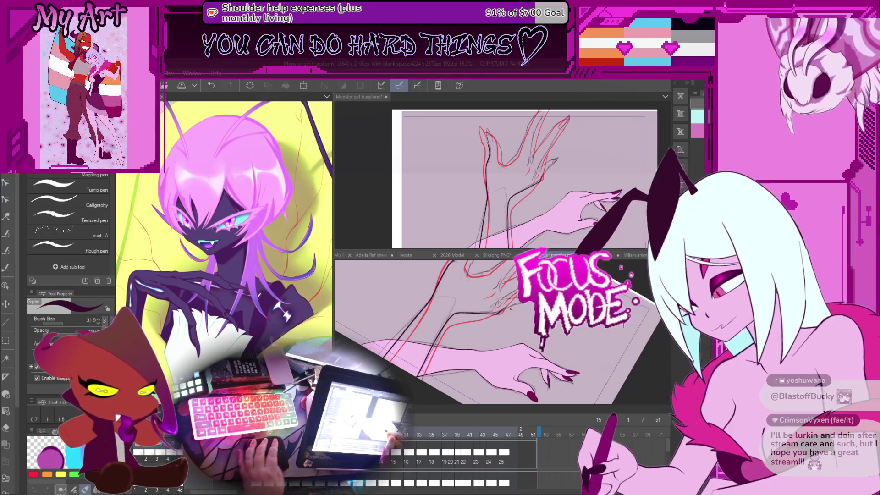
key("minus")
key("minus")
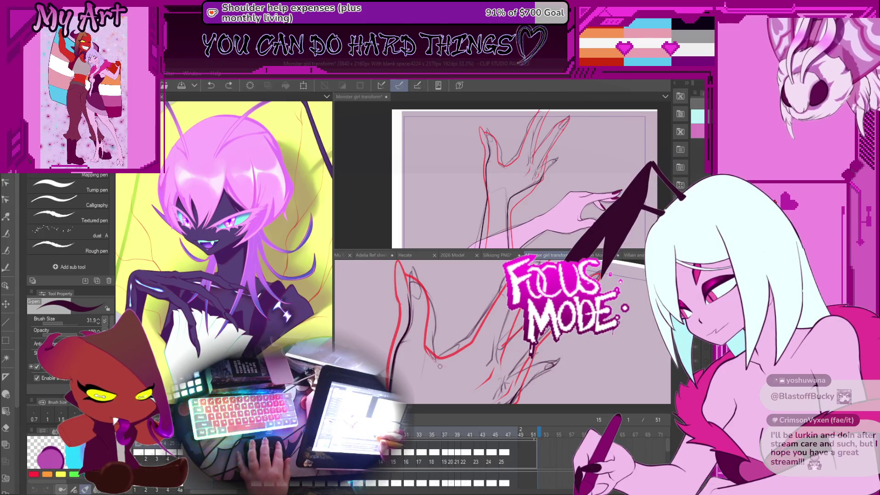
key("ctrl+z")
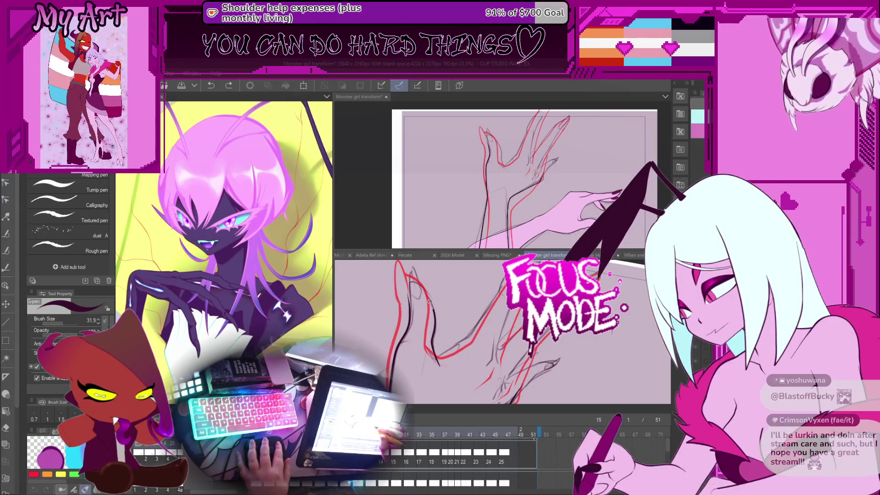
key("ctrl+y")
mouse_move(429, 315)
left_mouse_down()
mouse_move(402, 335)
mouse_move(430, 304)
left_mouse_up()
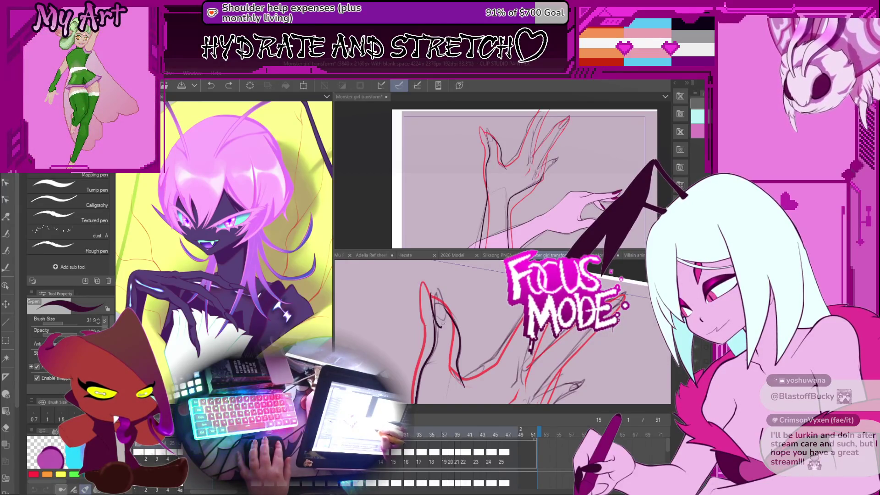
Step: Ink a short dark line beside the raised hand, then rotate the view about 10° clockwise
left_click_drag(430, 297, 440, 326)
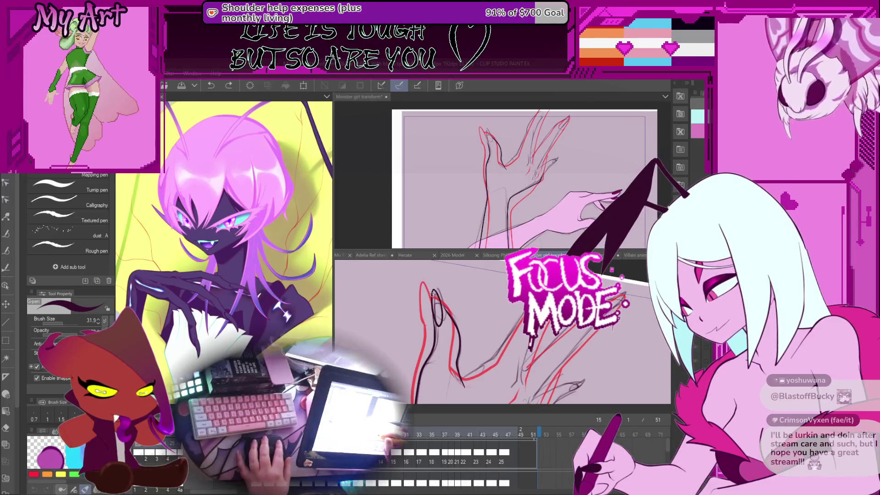
left_click_drag(433, 290, 470, 361)
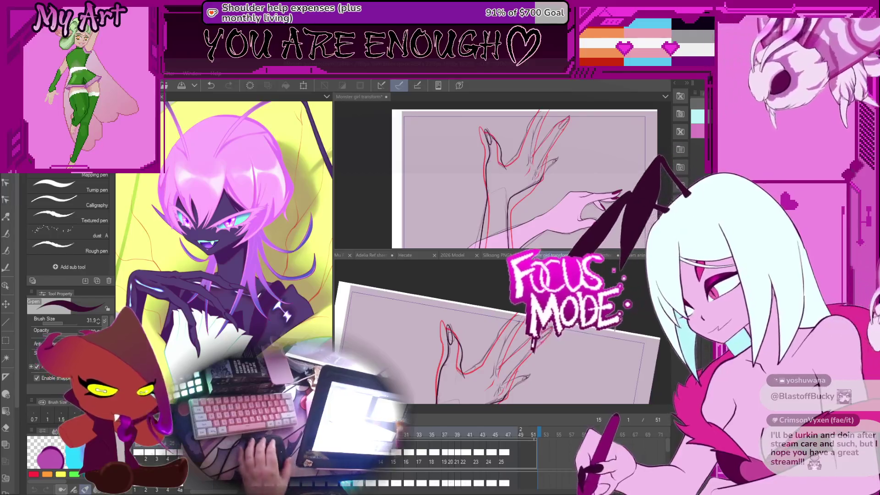
scroll(479, 325, "up", 3)
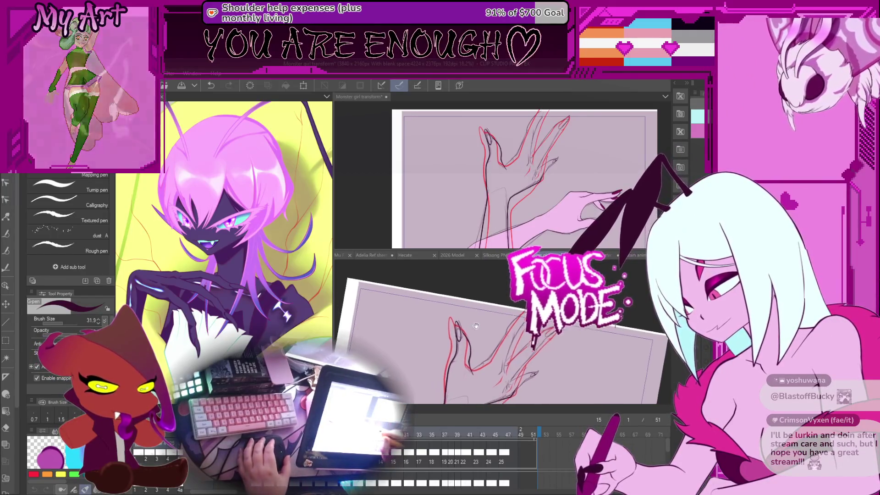
scroll(479, 324, "down", 5)
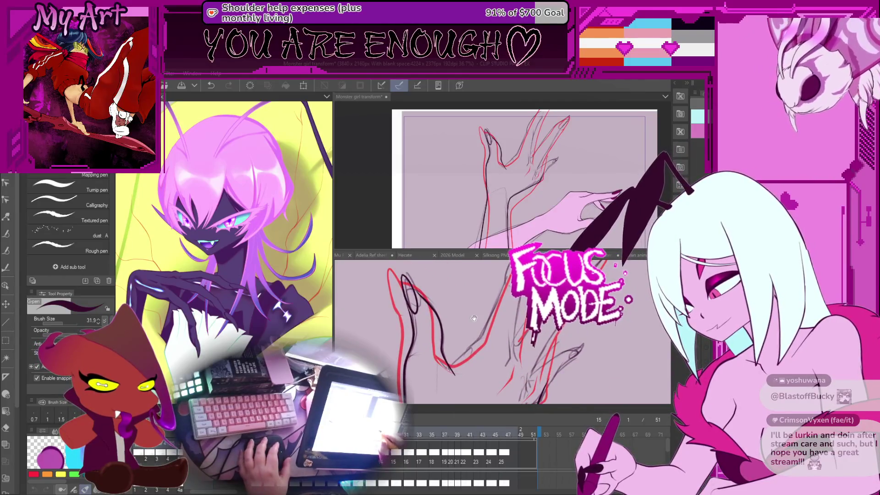
scroll(474, 325, "up", 3)
Step: Cycle through the Correct line sub tools and edit the finger loop's control points
key("y")
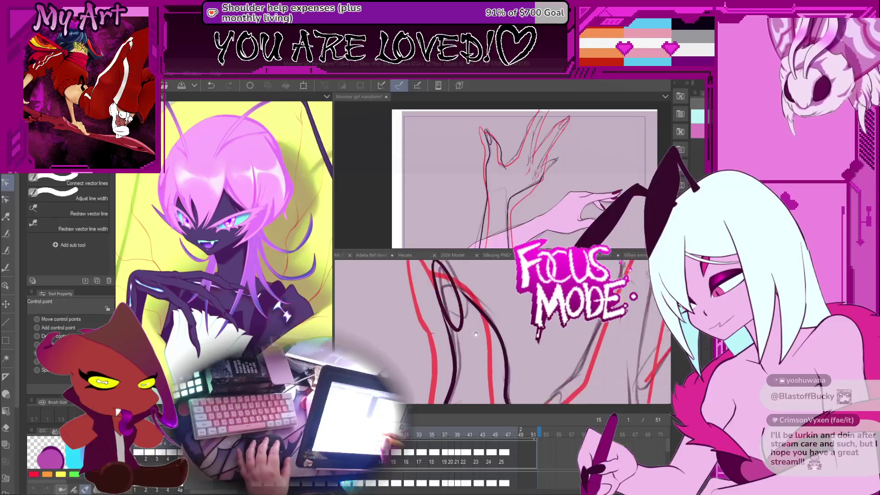
scroll(476, 334, "down", 4)
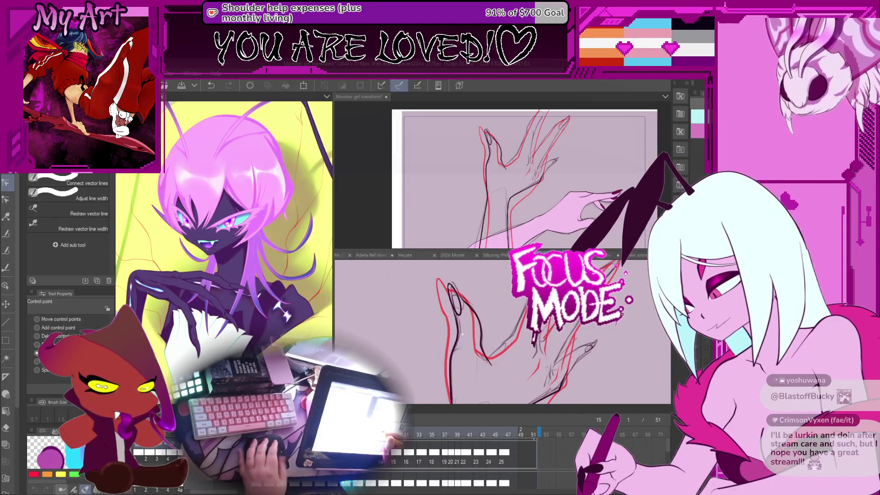
key("y")
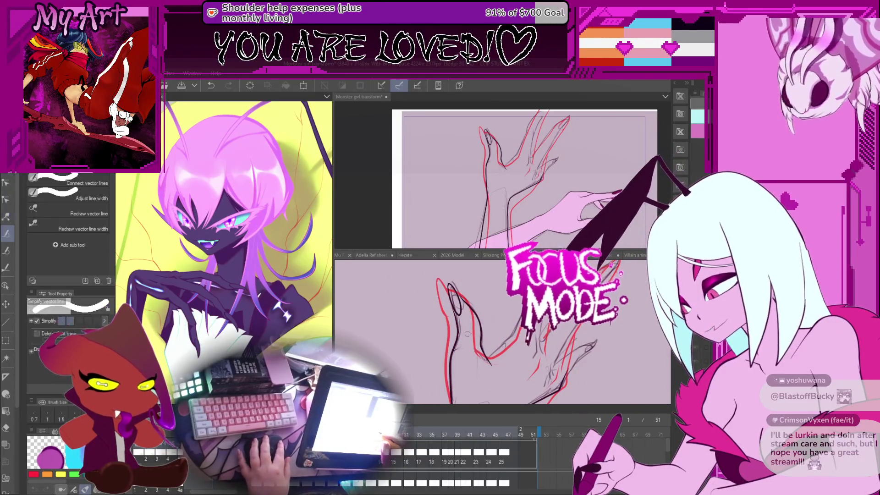
scroll(467, 333, "up", 1)
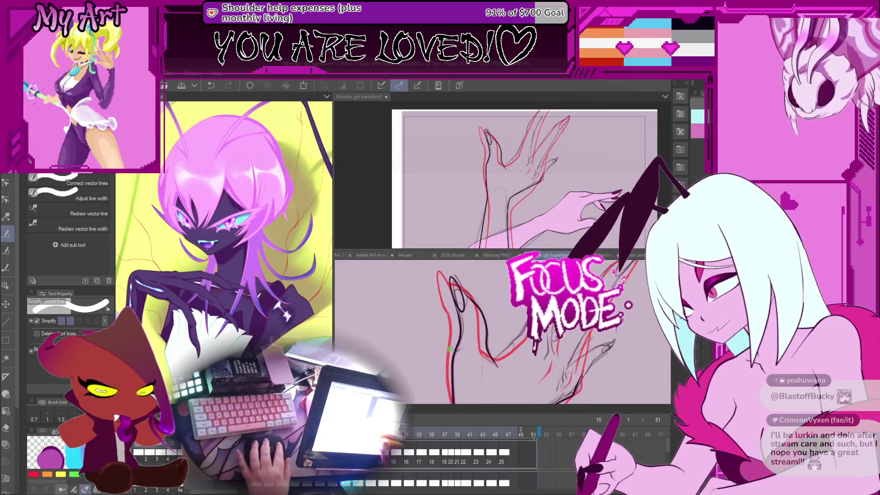
scroll(469, 368, "up", 2)
key("y")
left_click(467, 320)
scroll(469, 319, "up", 3)
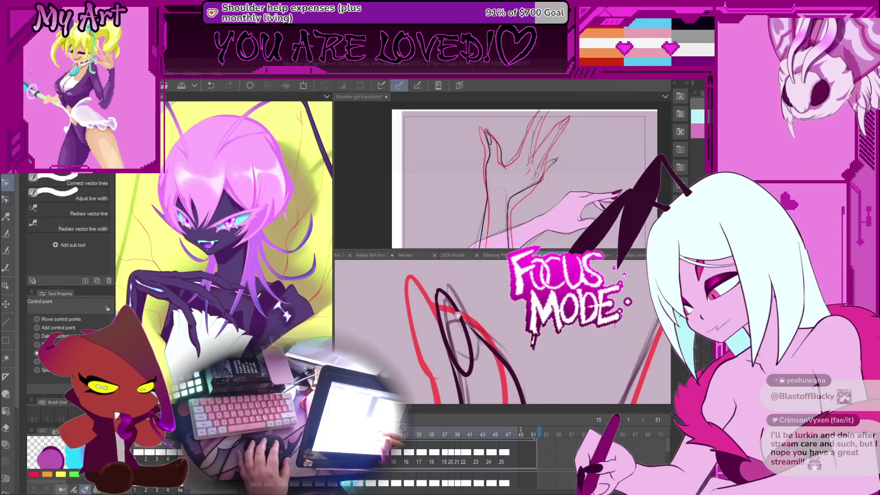
left_click(440, 314)
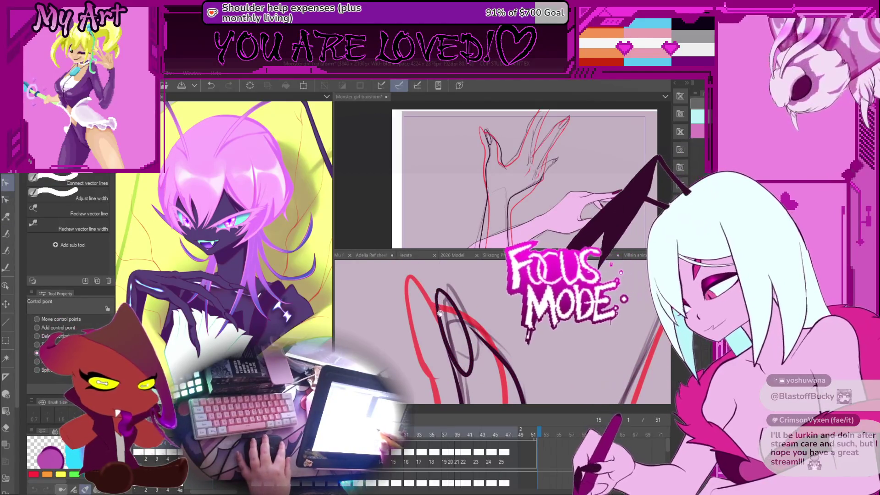
Step: Join the dark finger loop's ends and bend it into a cleaner curve along the red sketch
key("y")
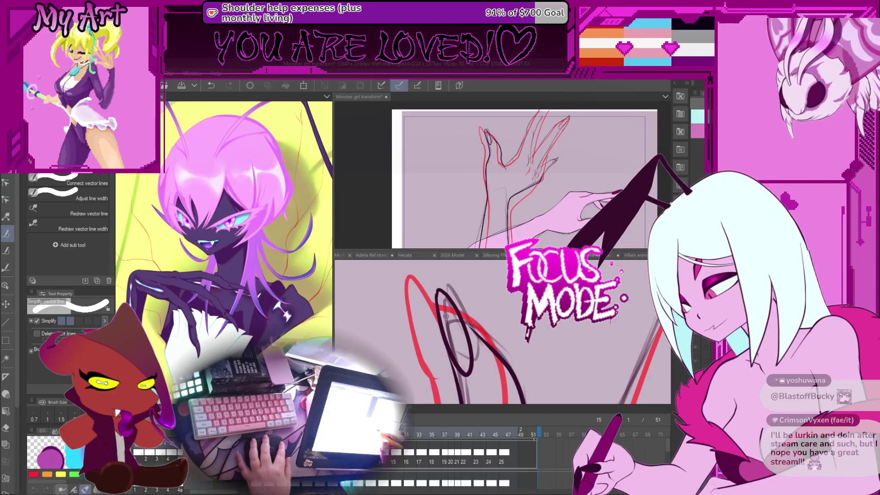
key("y")
left_click_drag(439, 297, 439, 303)
key("y")
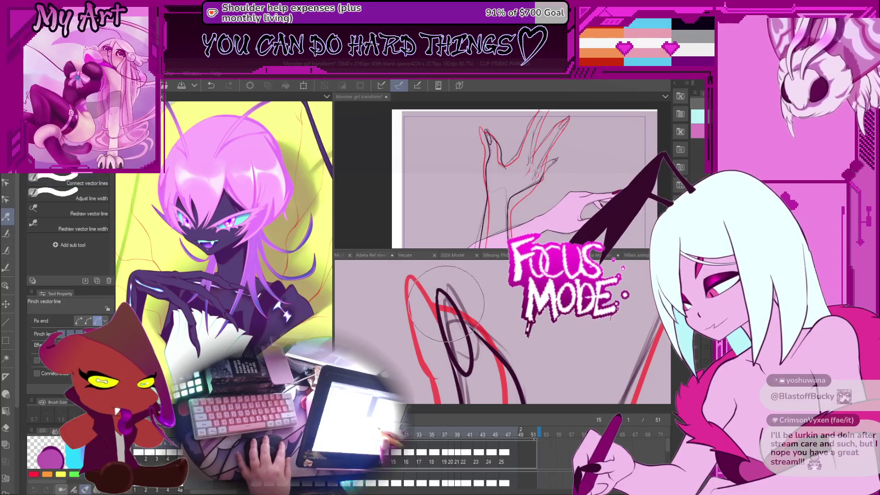
key("y")
key("y")
scroll(449, 300, "up", 3)
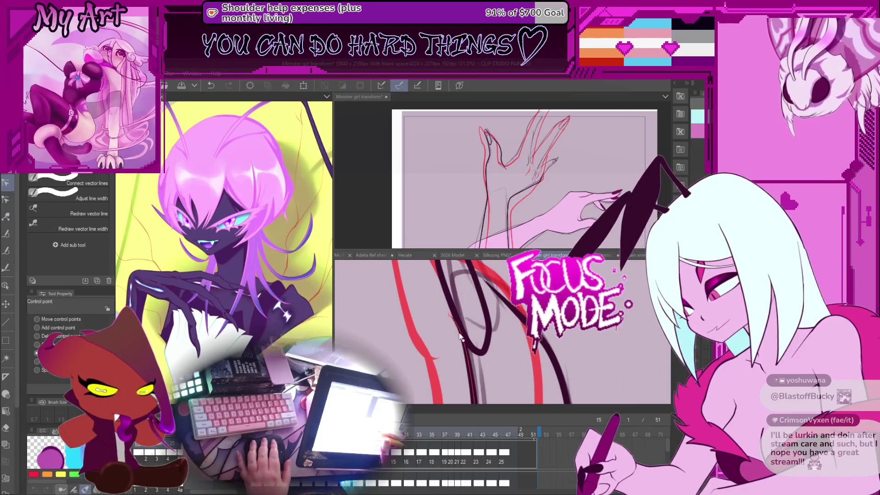
left_click_drag(449, 315, 481, 347)
mouse_move(477, 313)
left_mouse_down()
mouse_move(467, 367)
mouse_move(464, 322)
left_mouse_up()
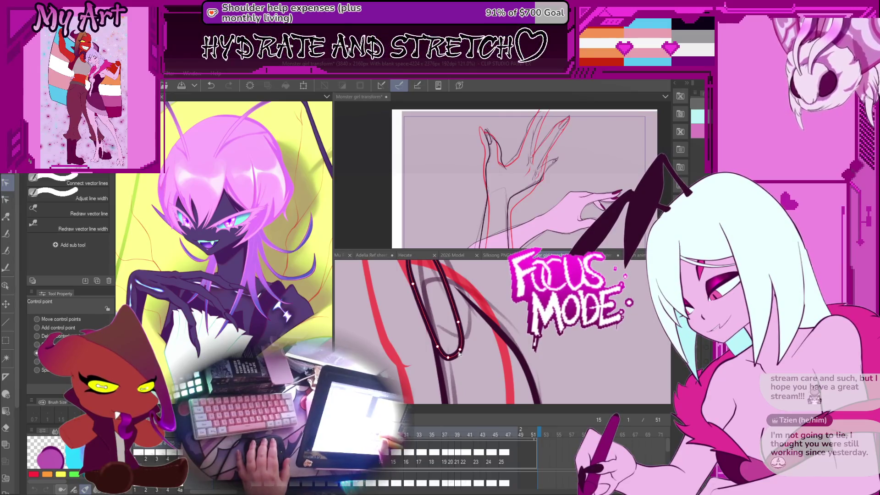
left_click_drag(457, 298, 462, 319)
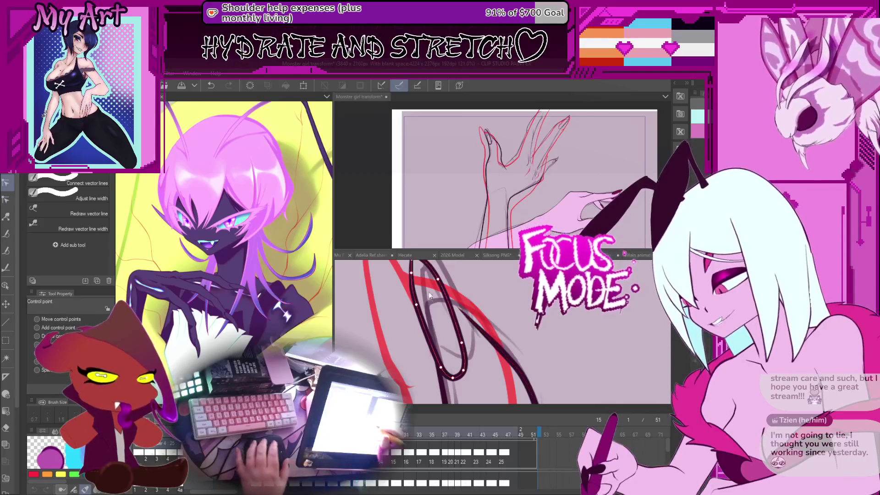
Step: Re-angle the dark claw loop and compare it against frame 17
left_click_drag(426, 294, 435, 312)
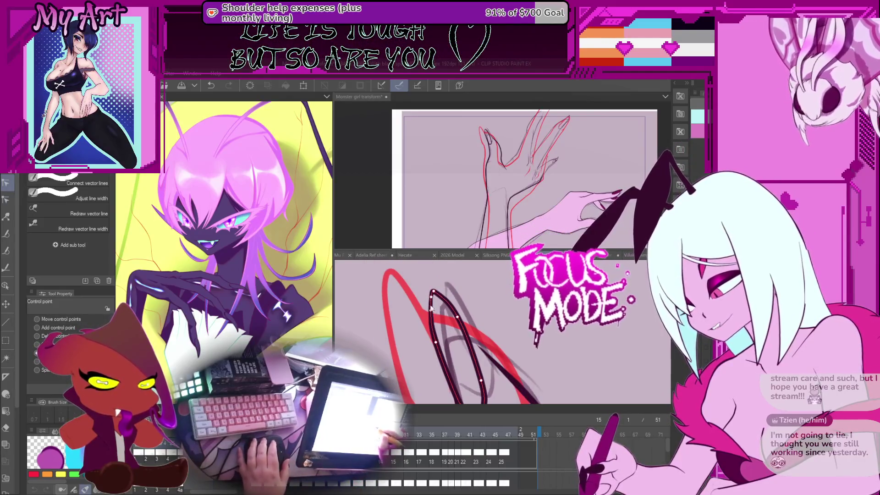
left_click_drag(431, 314, 422, 318)
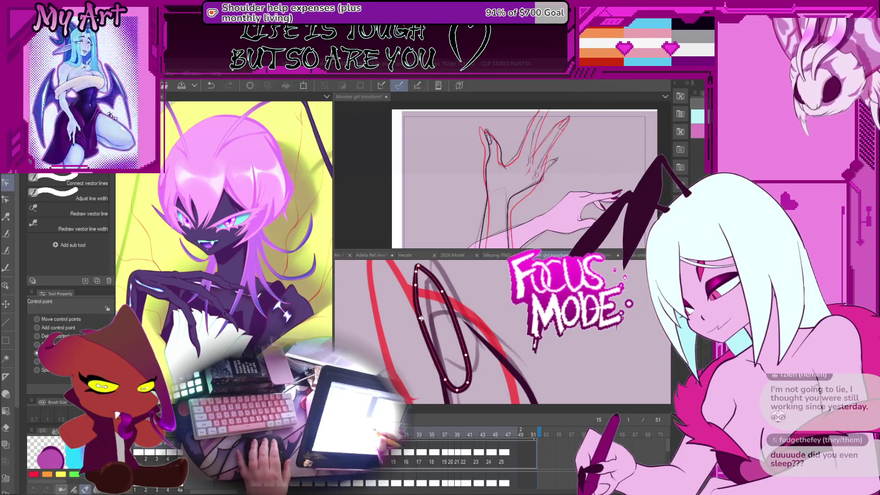
key("Right")
key("Right")
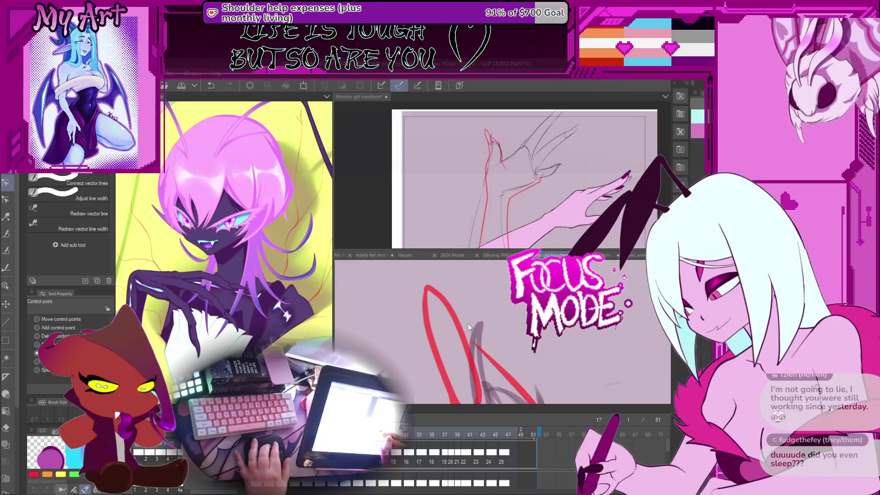
key("Left")
key("Left")
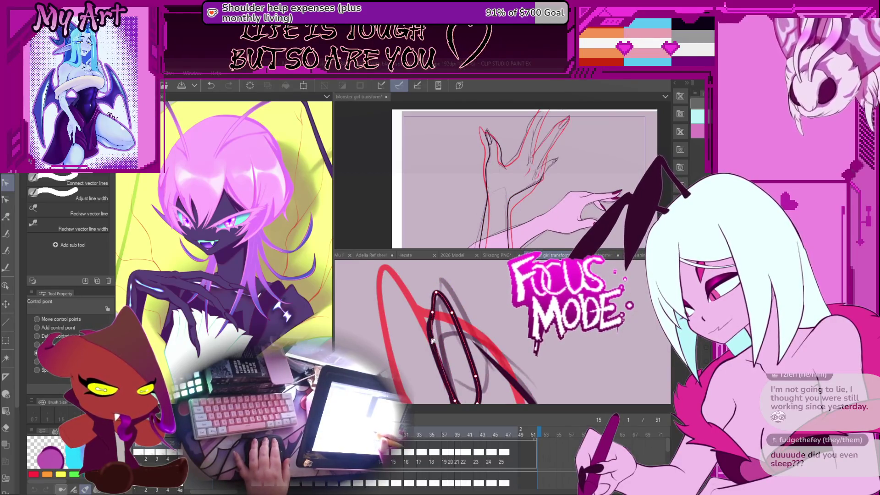
scroll(437, 347, "down", 2)
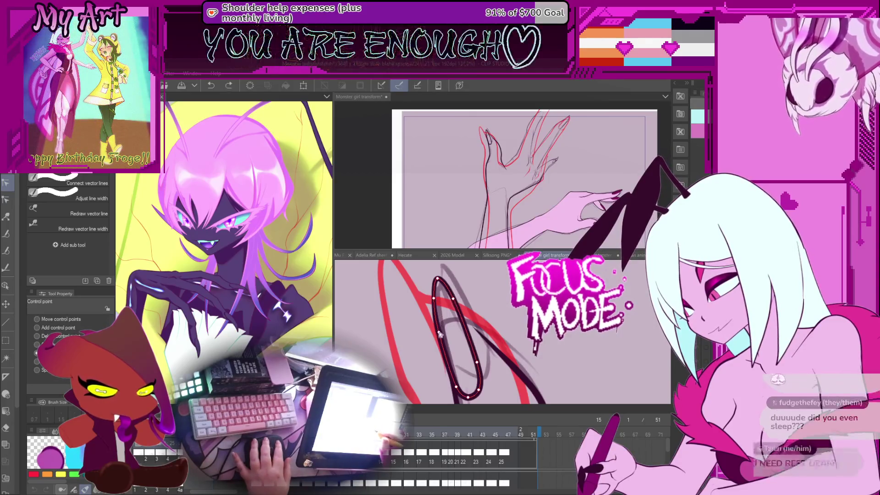
Step: Adjust the dark loop's curve again after flipping frames, then return to frame 15
key("Right")
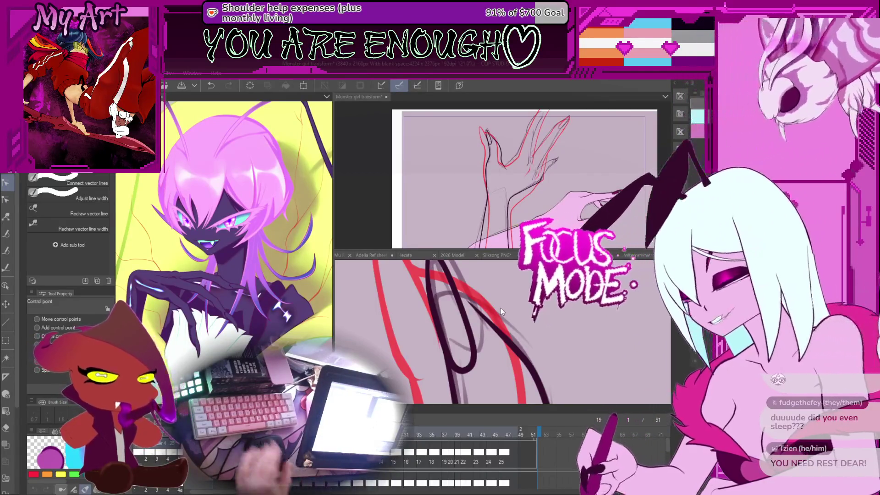
mouse_move(464, 373)
mouse_move(463, 373)
left_mouse_down()
mouse_move(459, 292)
mouse_move(469, 323)
left_mouse_up()
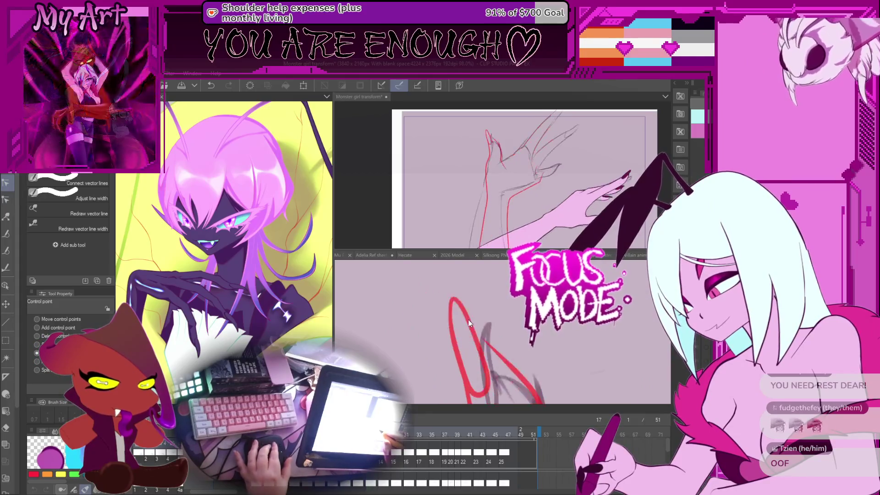
key("Left")
key("Left")
left_click_drag(486, 378, 496, 317)
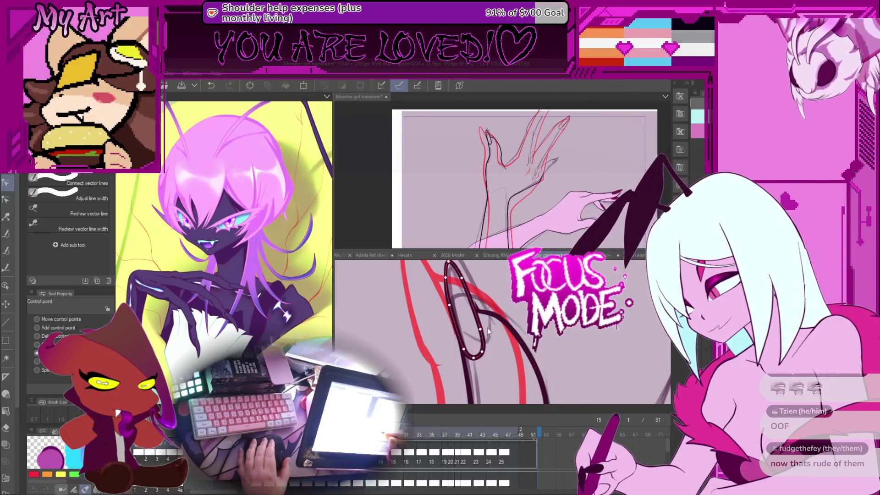
Step: Zoom in and adjust the dark diagonal arm line's control points
scroll(484, 300, "up", 2)
scroll(515, 302, "up", 1)
left_click(509, 319)
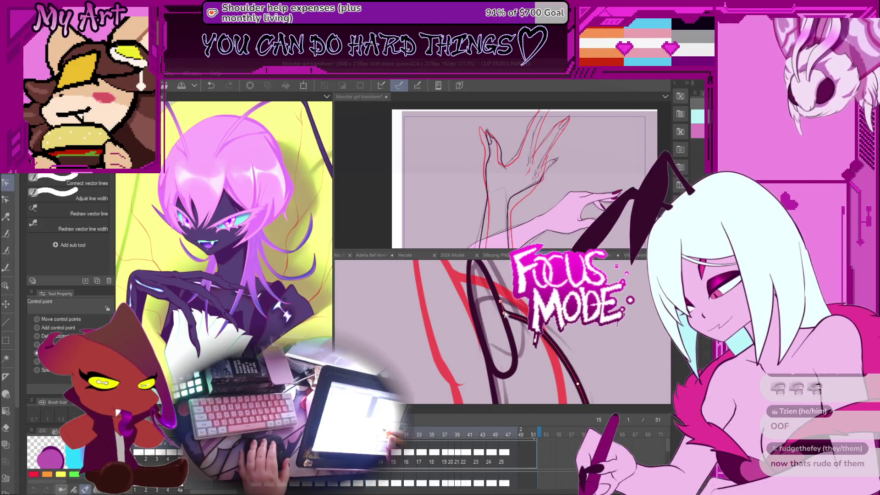
scroll(513, 317, "down", 3)
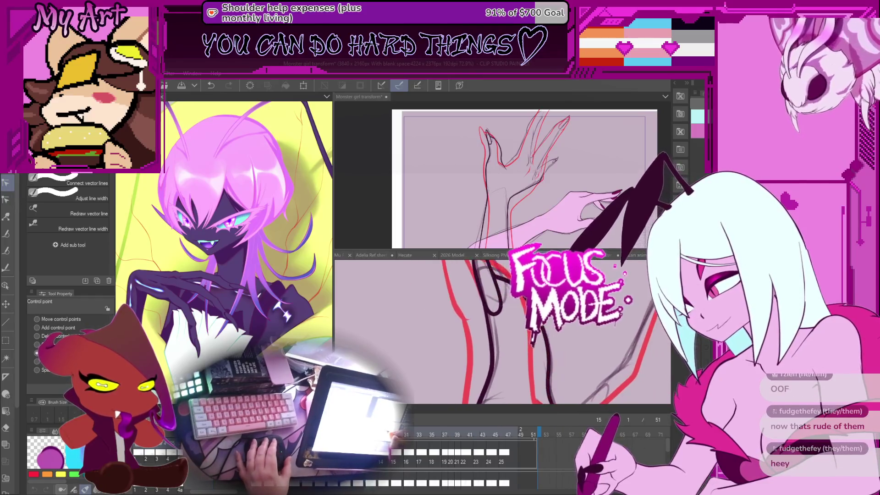
scroll(524, 332, "up", 3)
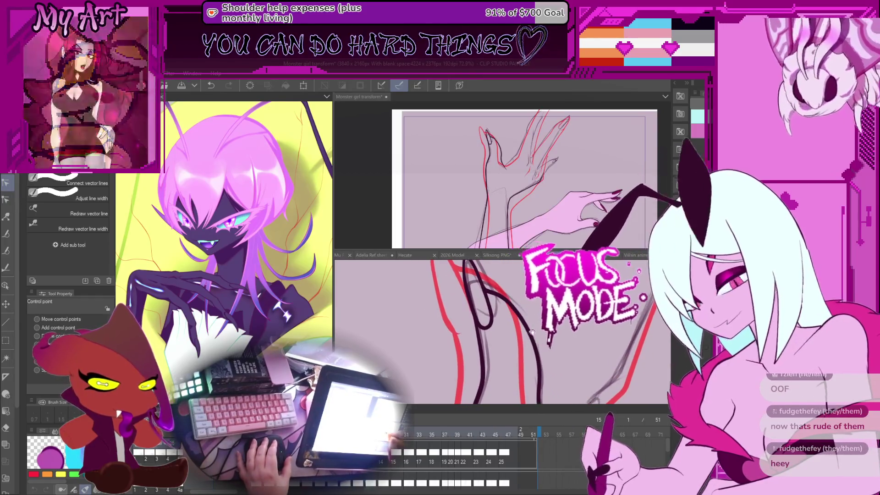
scroll(524, 332, "down", 2)
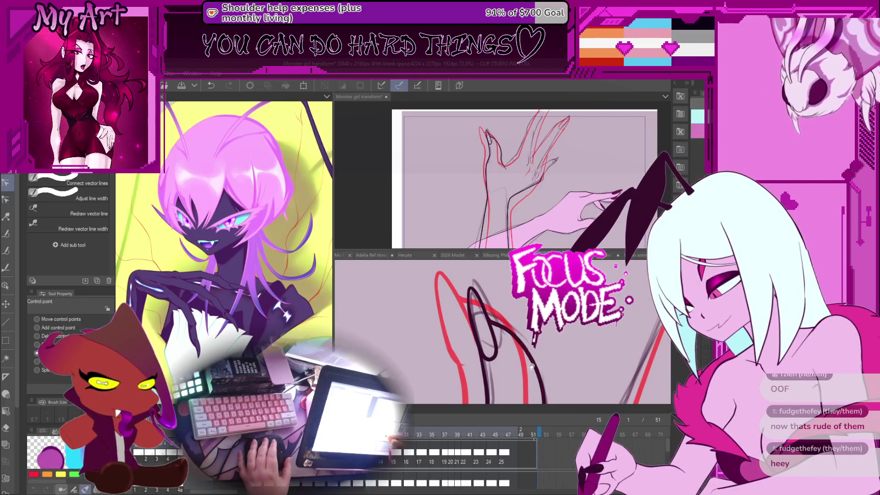
scroll(511, 316, "up", 2)
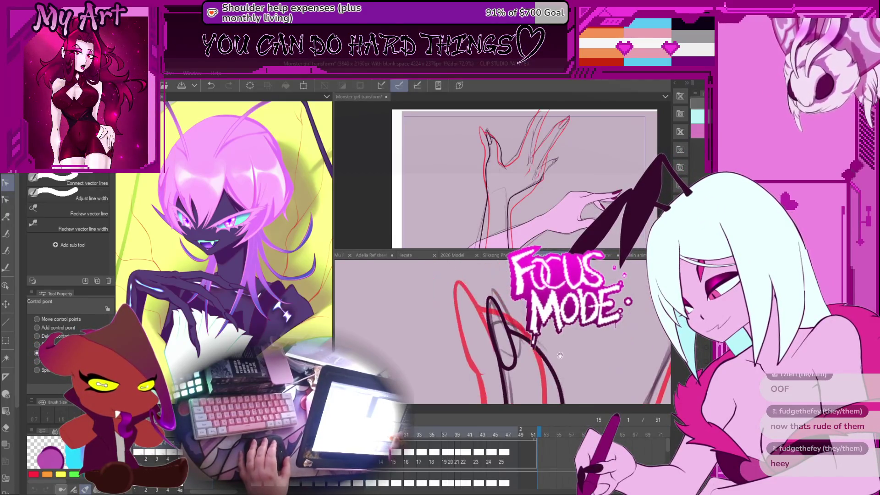
Step: Select the black claw loop for editing and move the view up across the arm lines
scroll(511, 316, "up", 2)
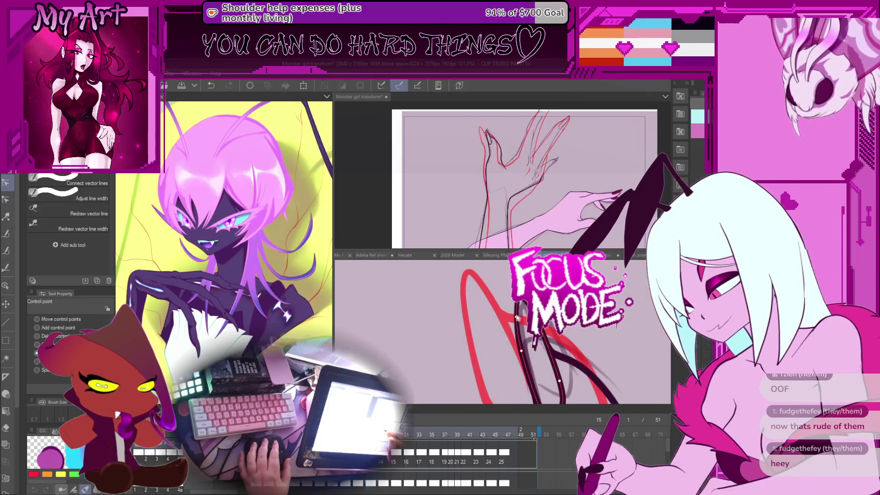
scroll(519, 351, "down", 3)
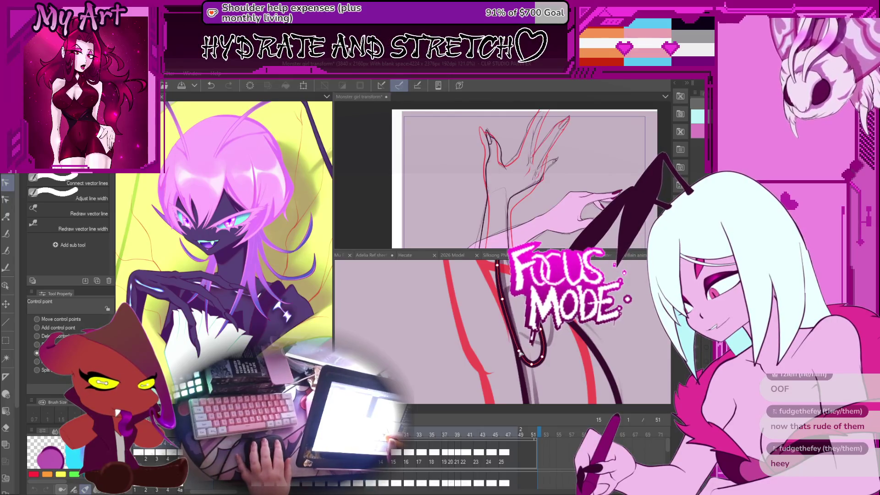
scroll(523, 351, "up", 3)
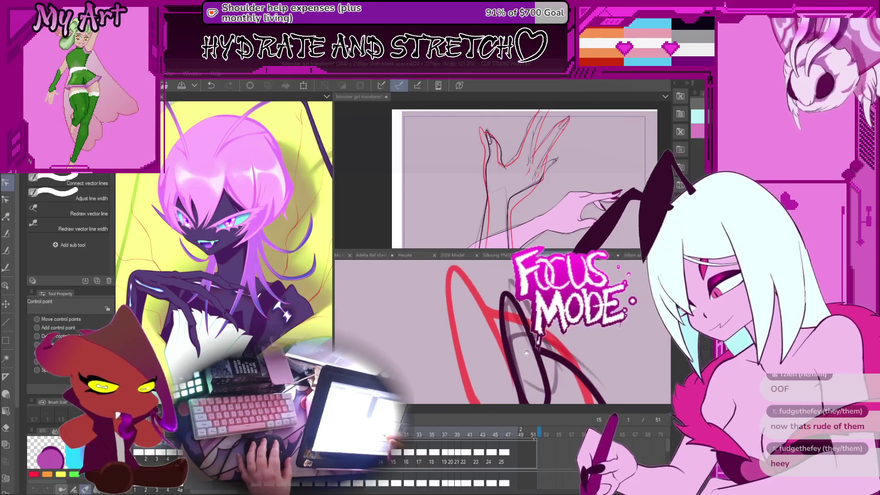
scroll(526, 352, "down", 3)
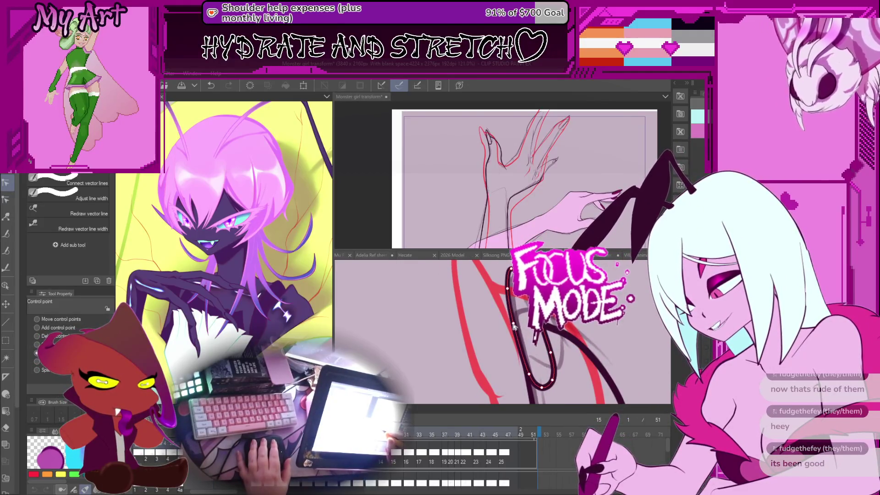
scroll(518, 339, "down", 2)
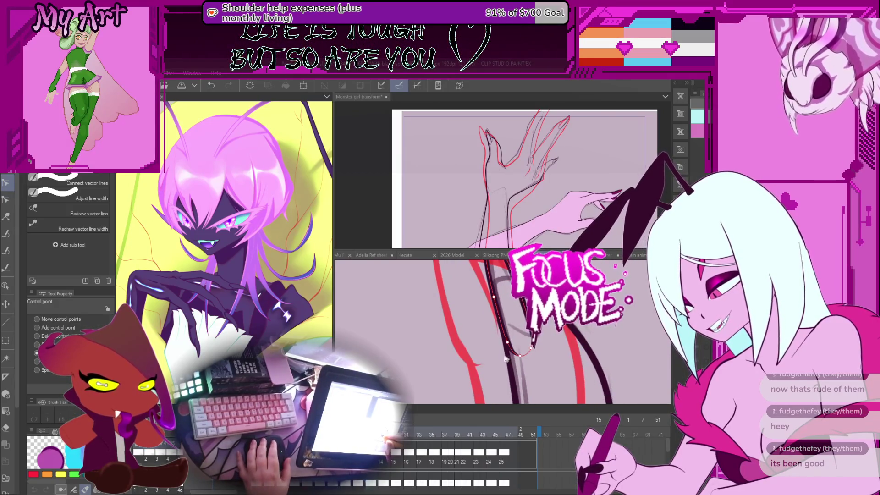
scroll(504, 339, "down", 3)
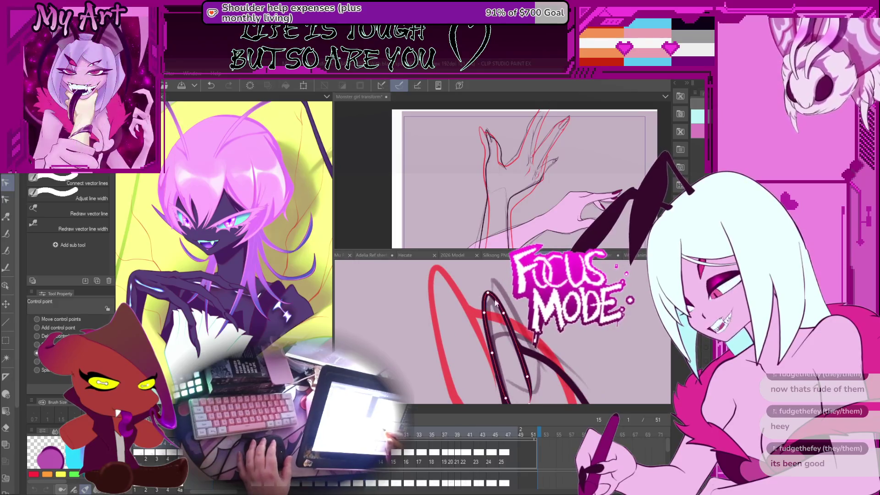
left_click(502, 322)
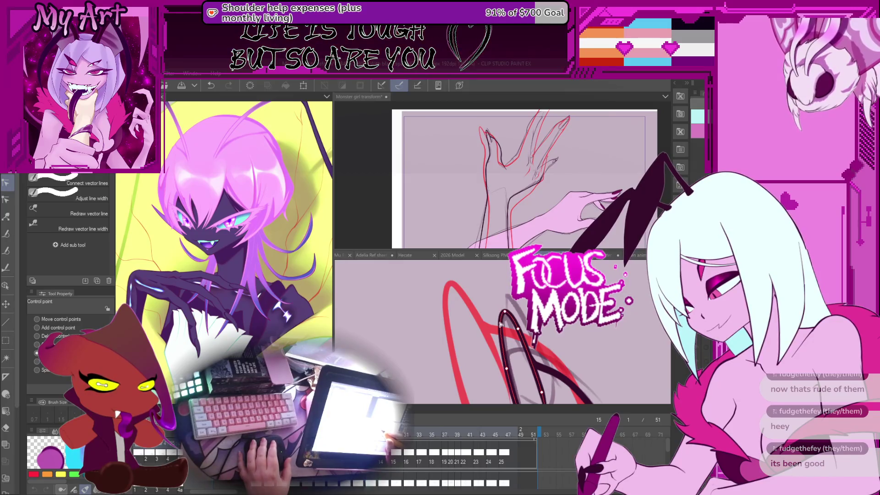
left_click_drag(502, 347, 502, 308)
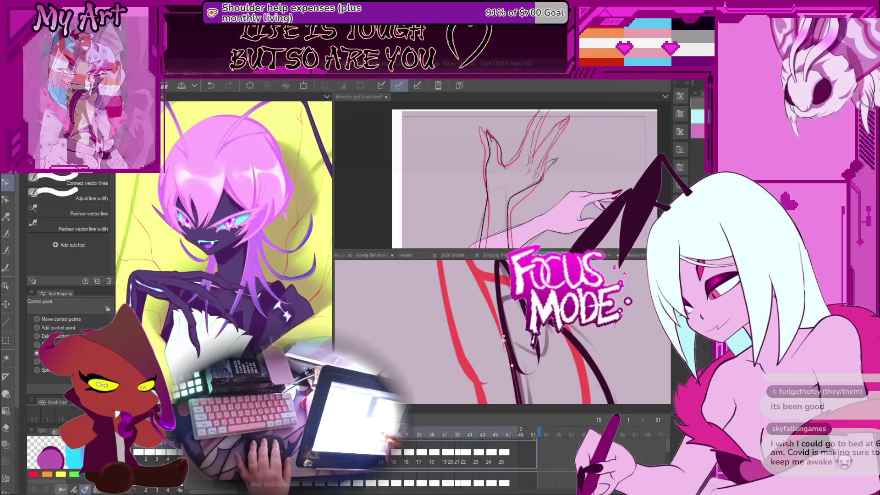
mouse_move(509, 329)
left_mouse_down()
mouse_move(559, 335)
mouse_move(539, 359)
mouse_move(543, 375)
mouse_move(512, 384)
left_mouse_up()
Step: Draw a new black G-pen line running up the arm along the lower claw curve
key("p")
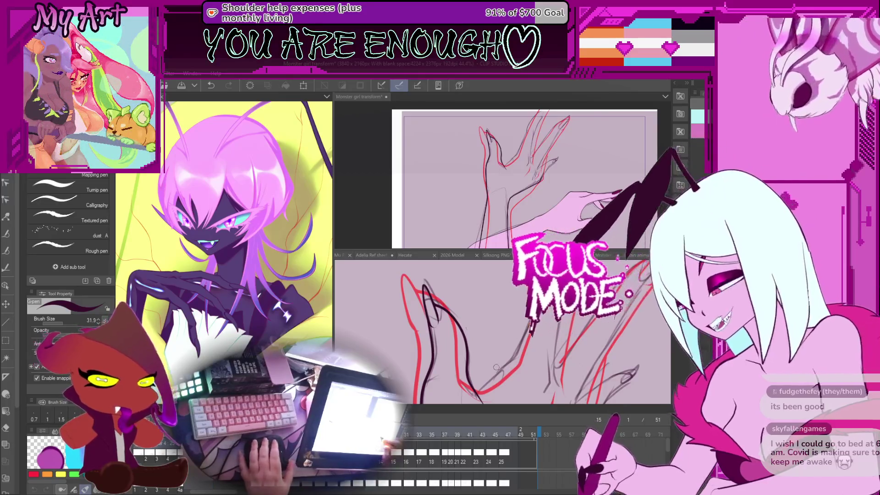
scroll(504, 332, "up", 2)
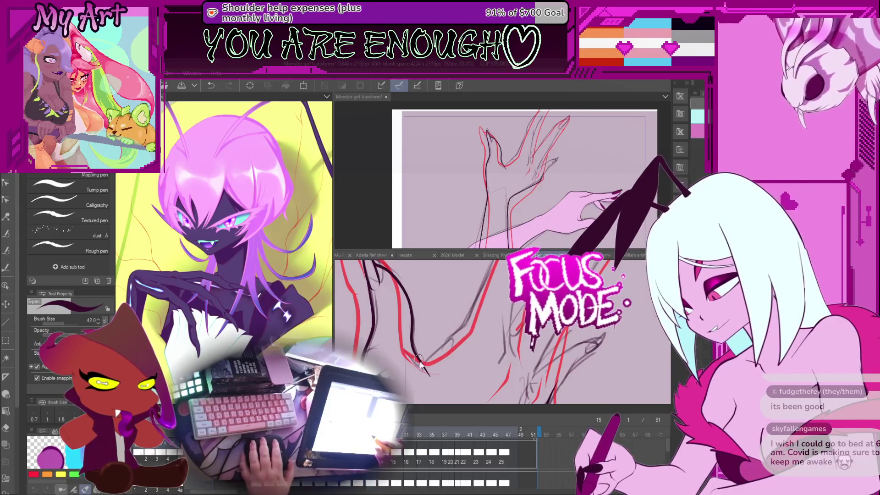
scroll(448, 334, "down", 3)
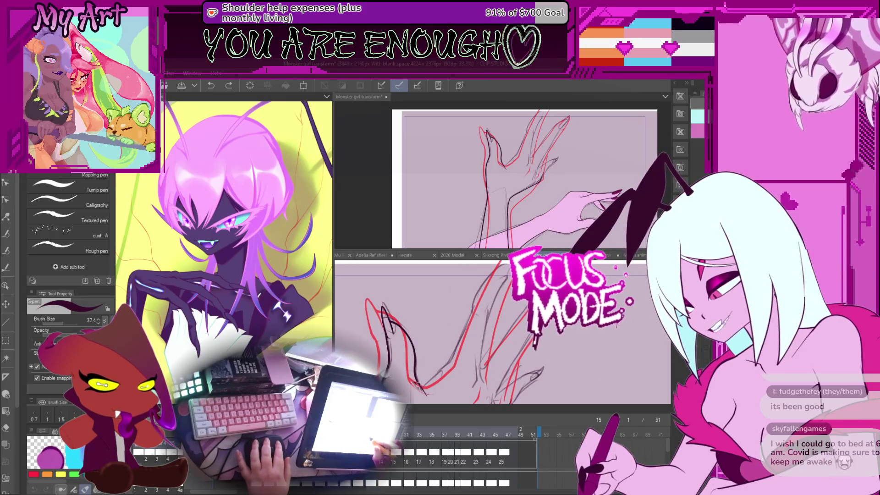
left_click_drag(452, 359, 484, 303)
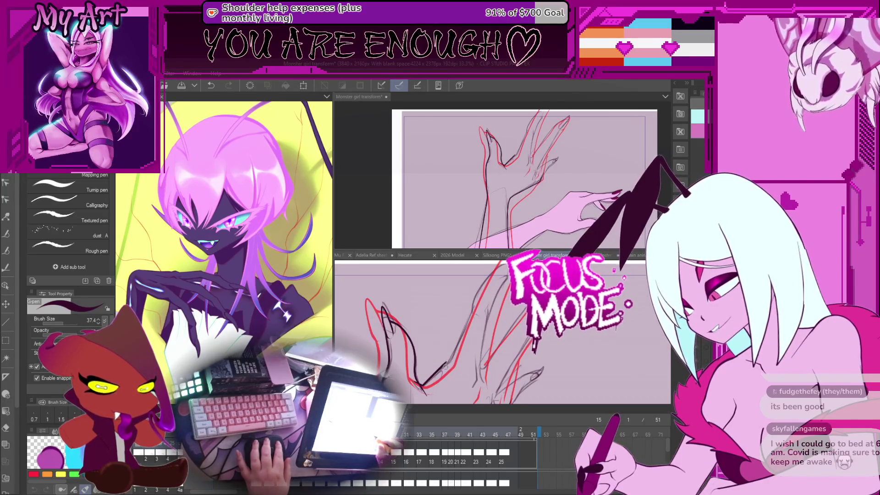
scroll(447, 380, "up", 2)
key("y")
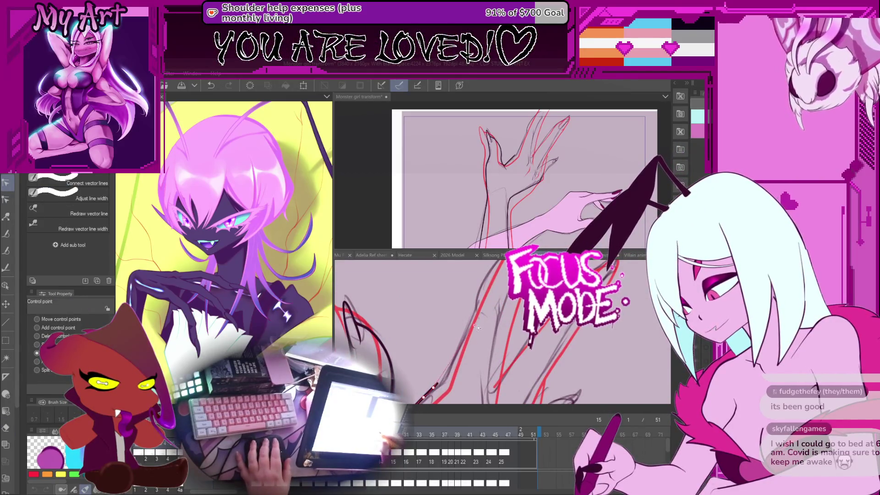
Step: Drag control points on the arm's black vector line so it hugs the red sketch
left_click_drag(489, 290, 474, 339)
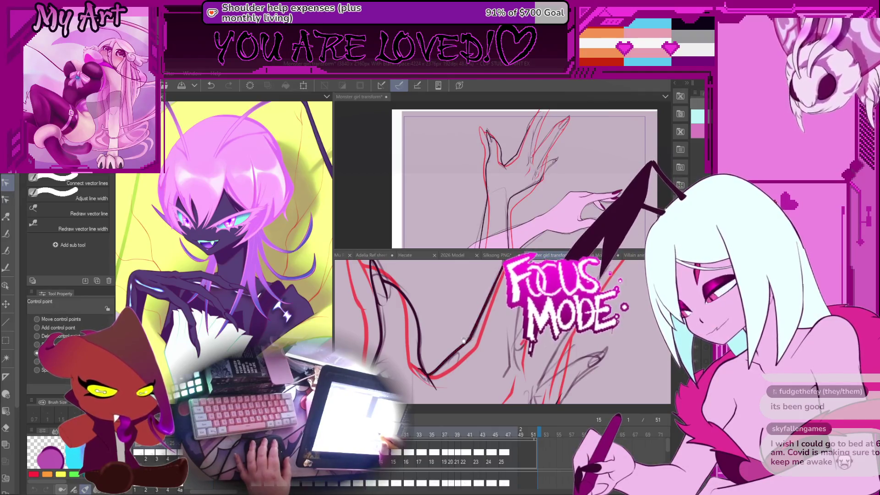
left_click(463, 341)
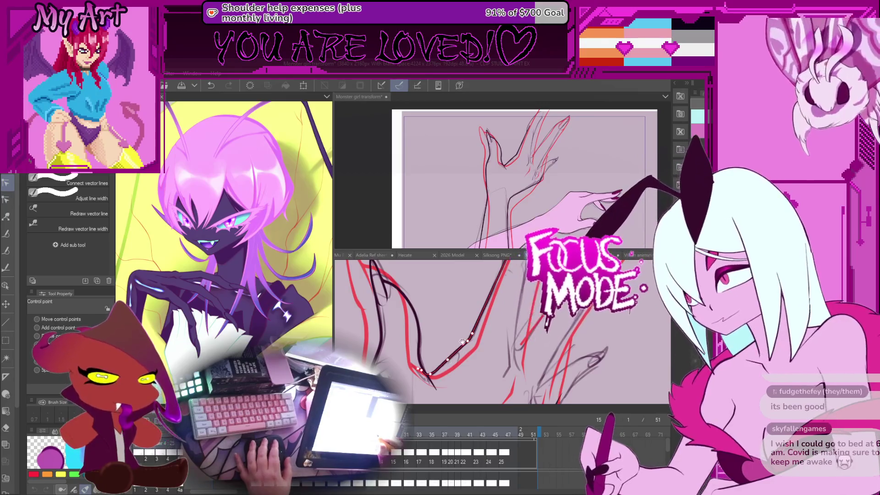
scroll(462, 341, "up", 3)
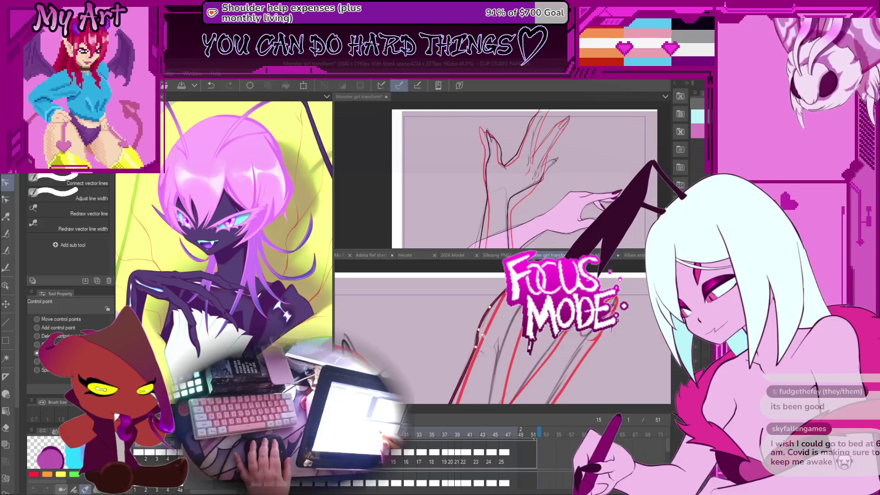
scroll(482, 335, "down", 2)
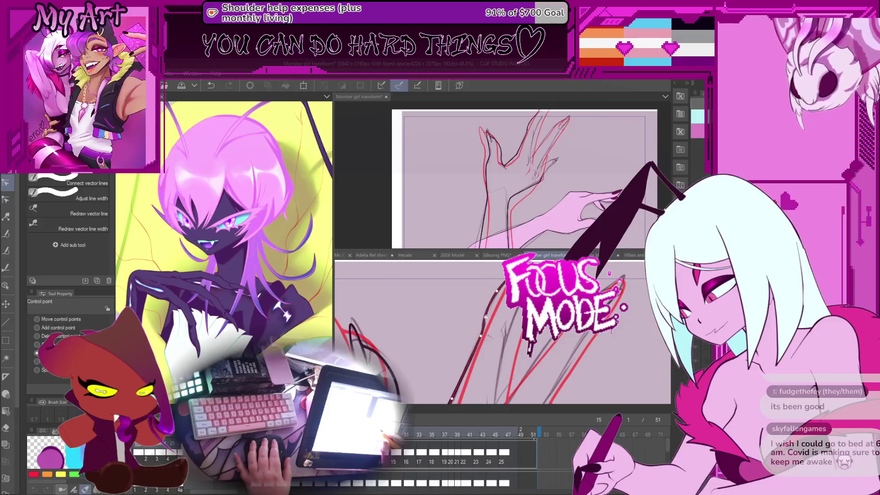
left_click_drag(484, 330, 500, 363)
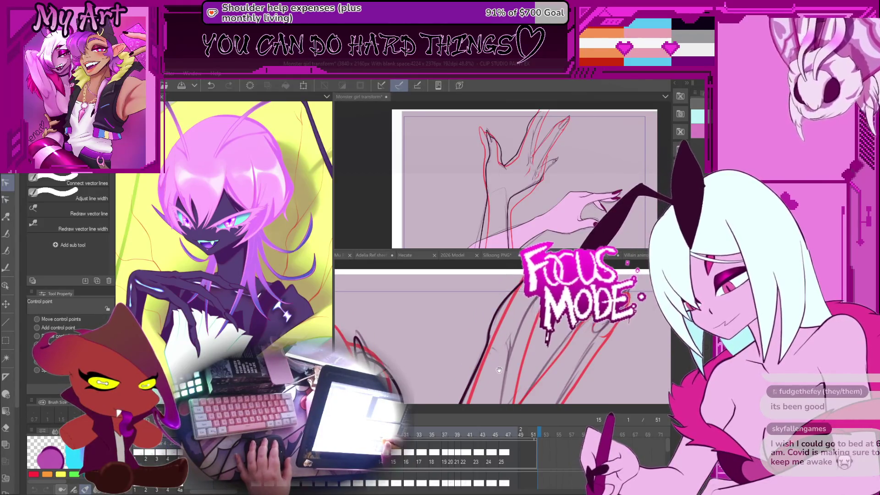
scroll(494, 351, "up", 1)
scroll(493, 348, "down", 3)
key("p")
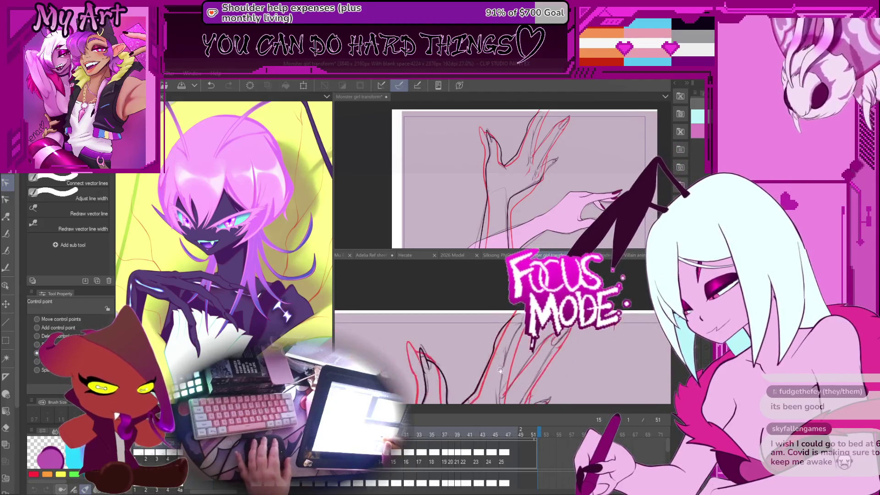
scroll(448, 356, "up", 3)
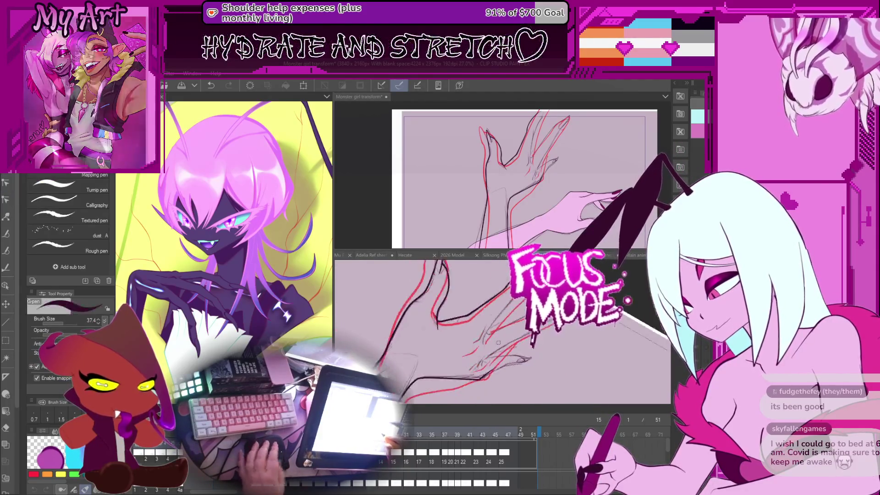
Step: Trace the clawed hand's thumb and palm outlines in black ink over the red sketch
left_click_drag(447, 356, 461, 358)
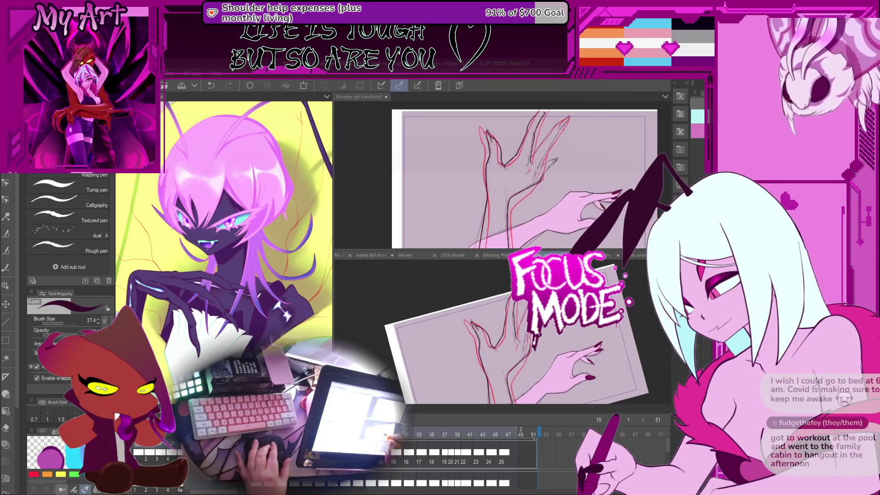
scroll(503, 337, "up", 8)
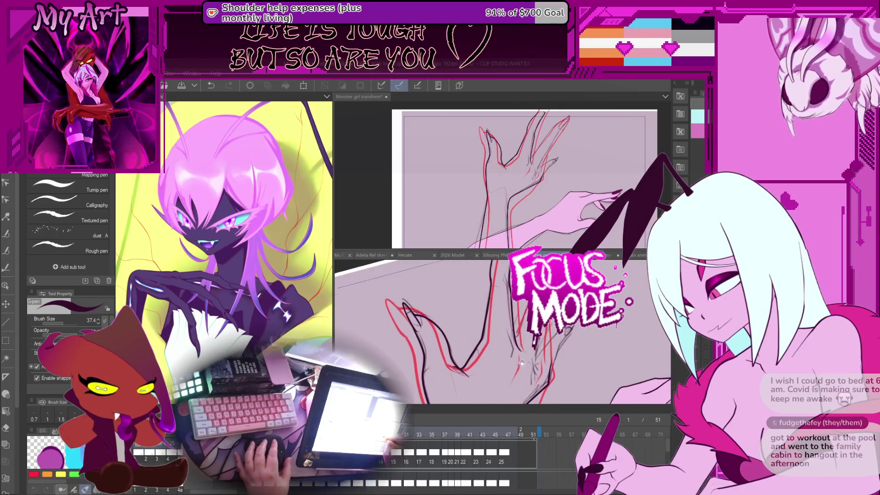
scroll(503, 337, "up", 2)
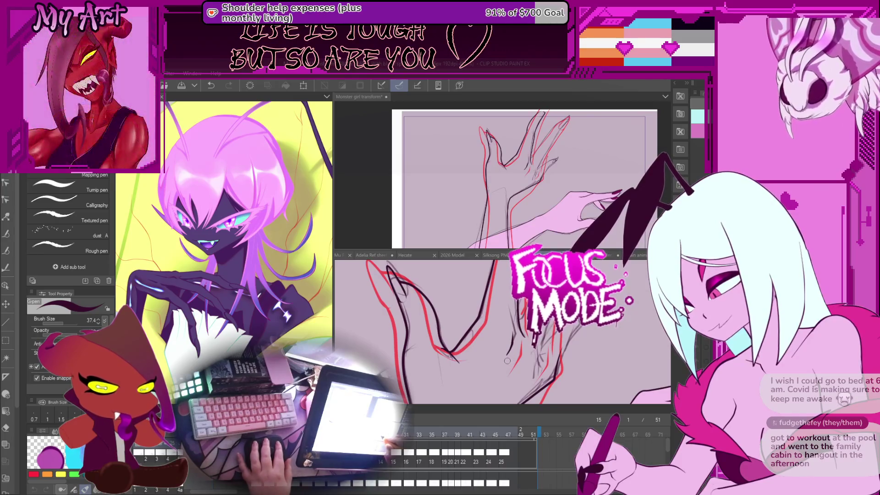
left_click_drag(512, 342, 528, 358)
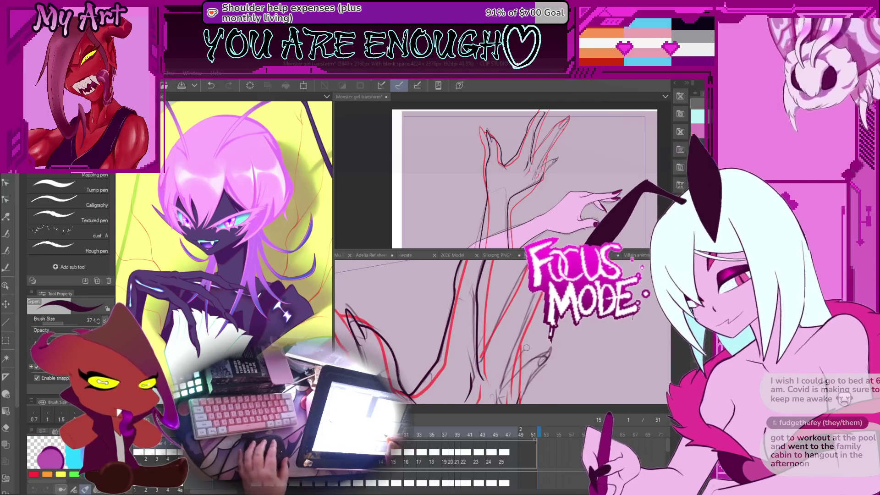
Step: Ink the first black forearm contour strokes along the red sketch, rotating the canvas as needed
left_click_drag(516, 352, 487, 342)
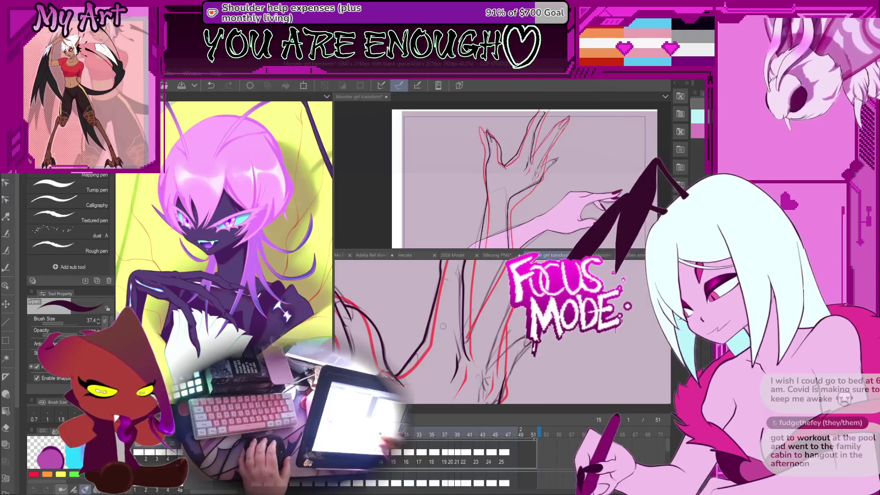
left_click_drag(490, 357, 494, 329)
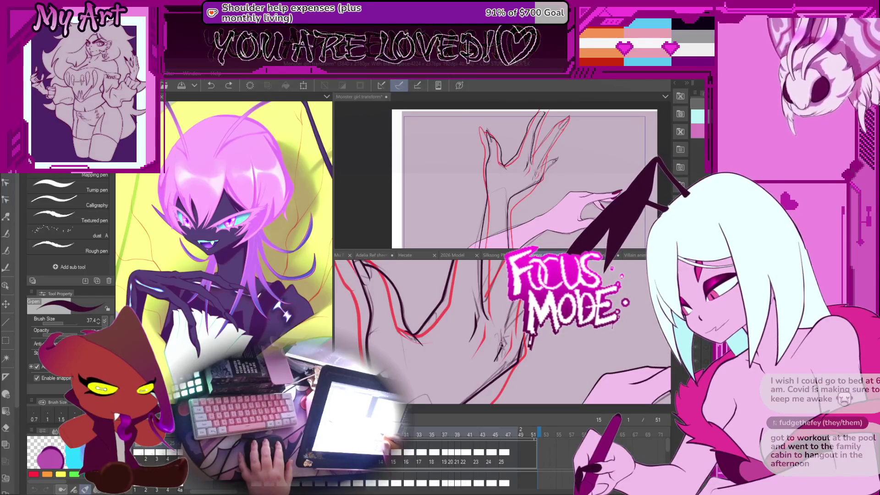
left_click_drag(495, 360, 487, 380)
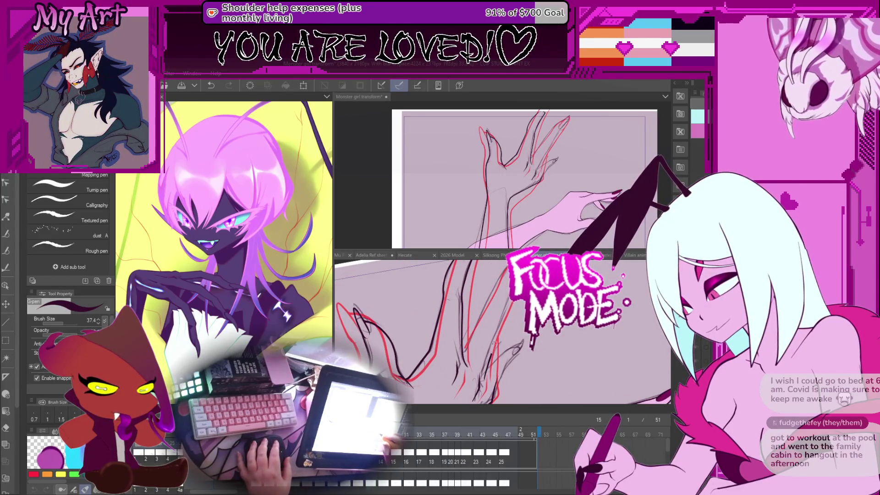
left_click_drag(513, 318, 493, 369)
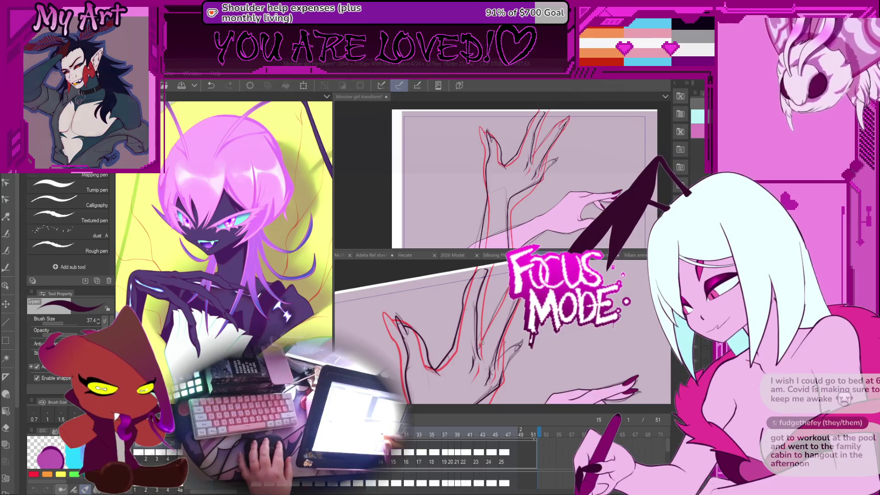
left_click_drag(482, 343, 471, 354)
left_click_drag(499, 321, 453, 383)
Step: Undo the misplaced stroke and redraw the forearm line between the red sketch lines
key("ctrl+z")
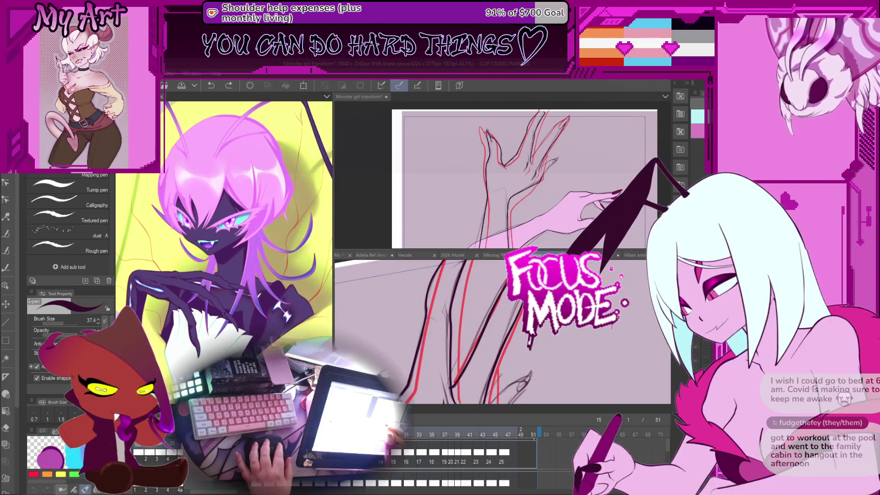
left_click_drag(486, 339, 516, 311)
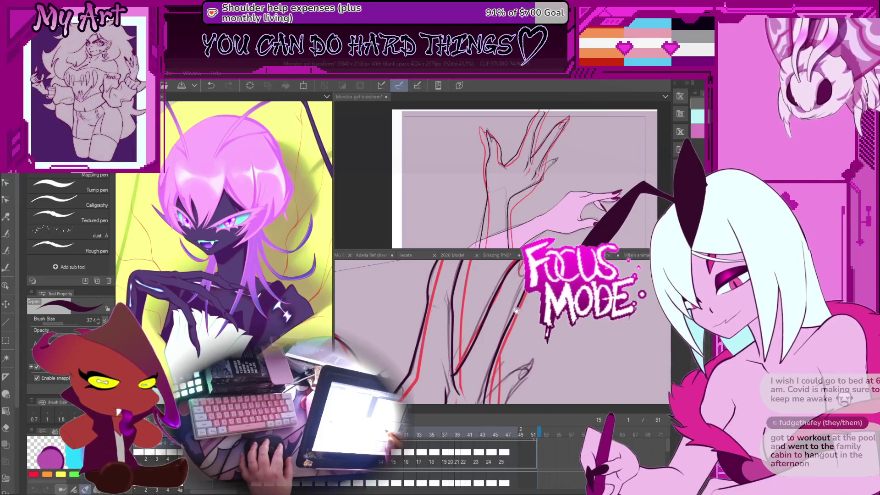
left_click_drag(526, 343, 521, 319)
key("y")
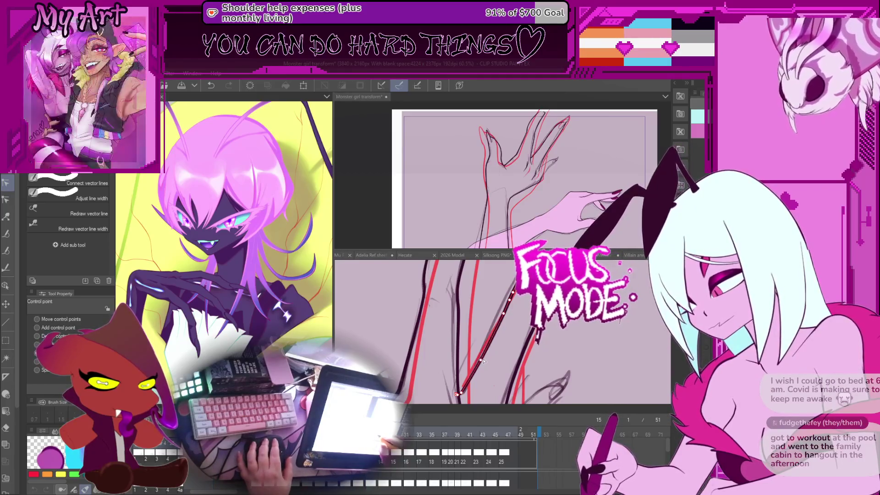
Step: Move control points on the forearm's black vector contours, rotating the view to reach them
left_click_drag(494, 335, 493, 354)
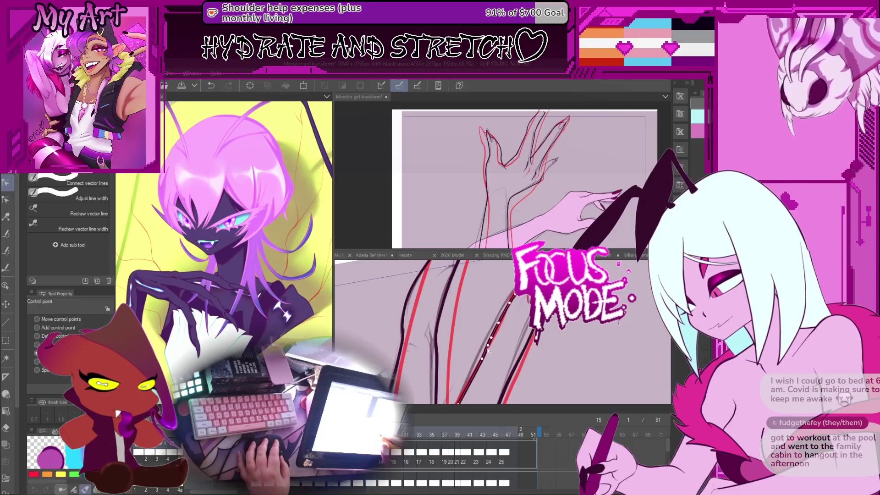
left_click_drag(510, 310, 527, 293)
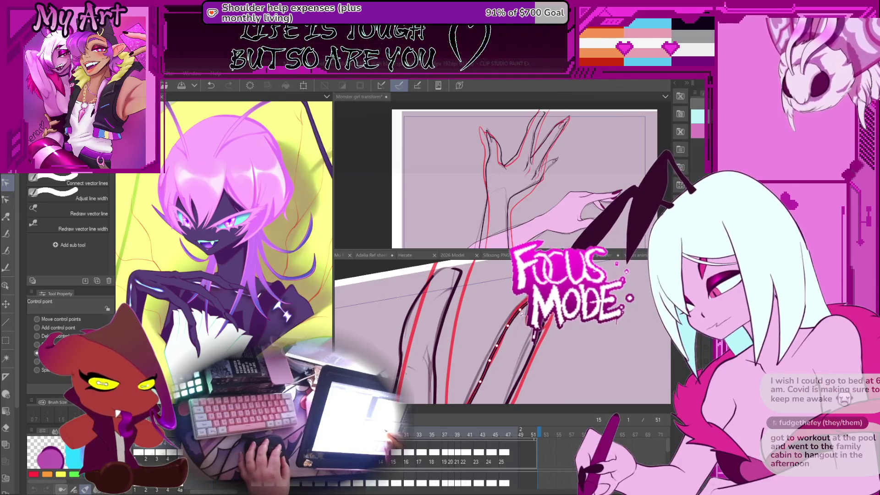
left_click_drag(491, 369, 506, 335)
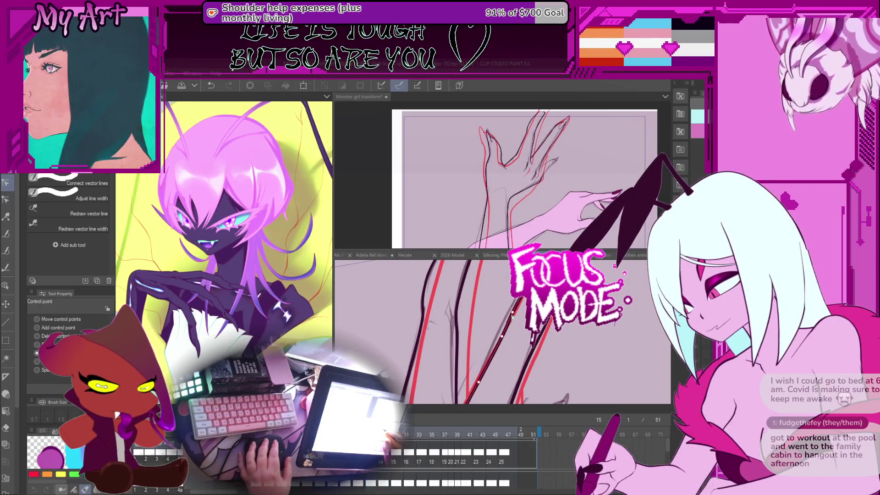
mouse_move(513, 317)
left_mouse_down()
mouse_move(532, 337)
mouse_move(544, 326)
mouse_move(523, 337)
left_mouse_up()
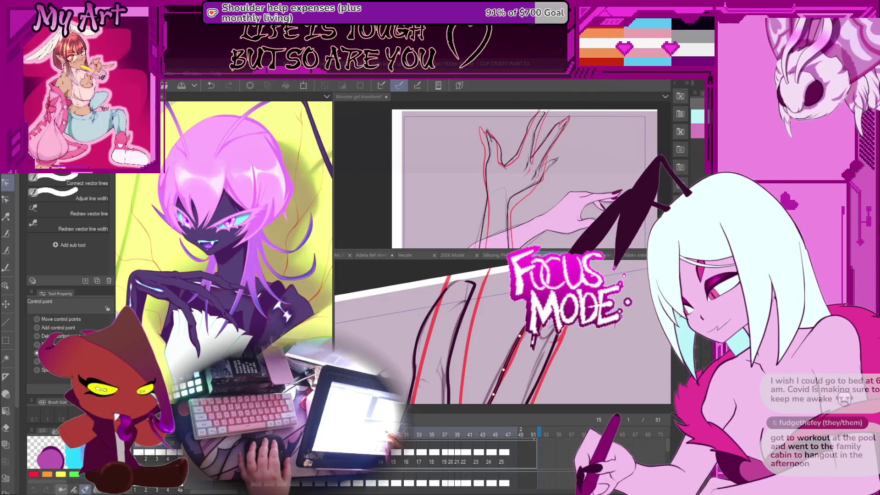
scroll(546, 334, "down", 2)
scroll(549, 320, "up", 2)
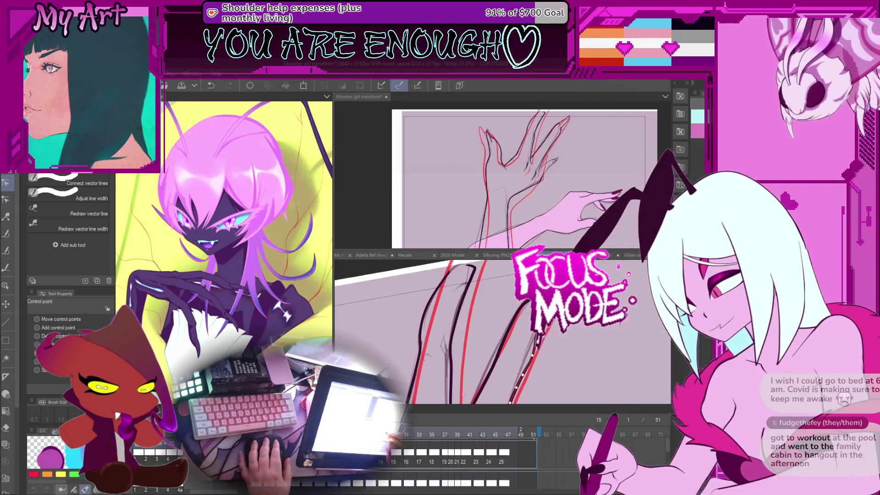
Step: Finish smoothing the forearm contours until they track the red sketch, then return to the G-pen
left_click_drag(504, 330, 515, 330)
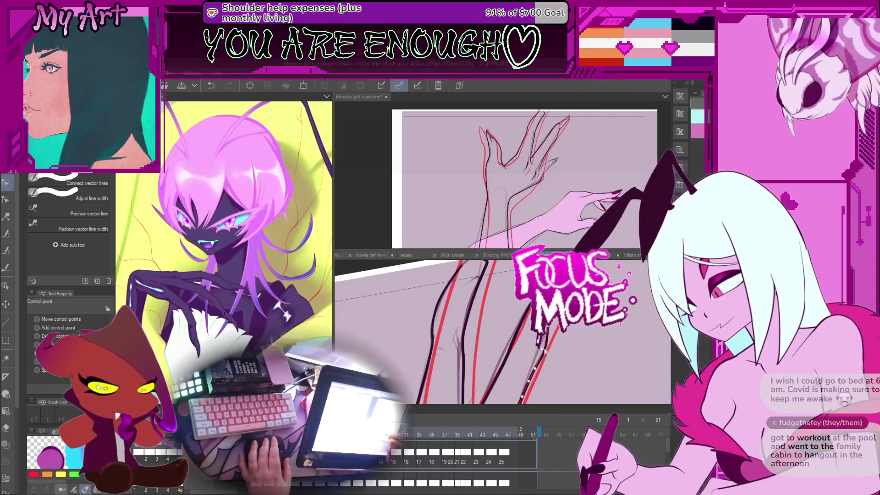
left_click_drag(544, 351, 545, 326)
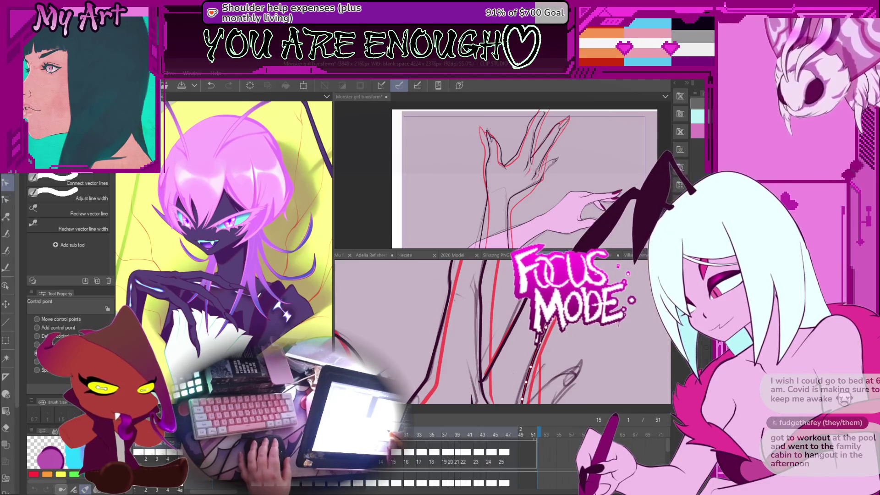
mouse_move(544, 337)
left_mouse_down()
mouse_move(554, 334)
mouse_move(531, 375)
left_mouse_up()
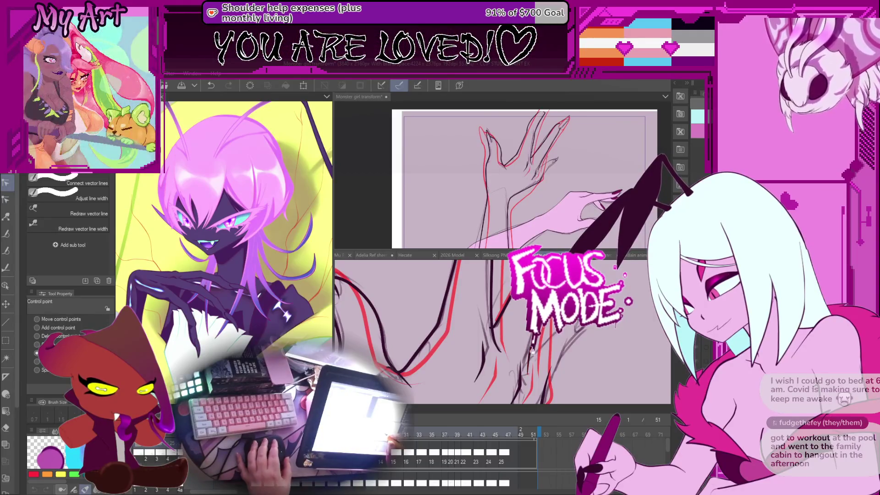
scroll(529, 378, "down", 2)
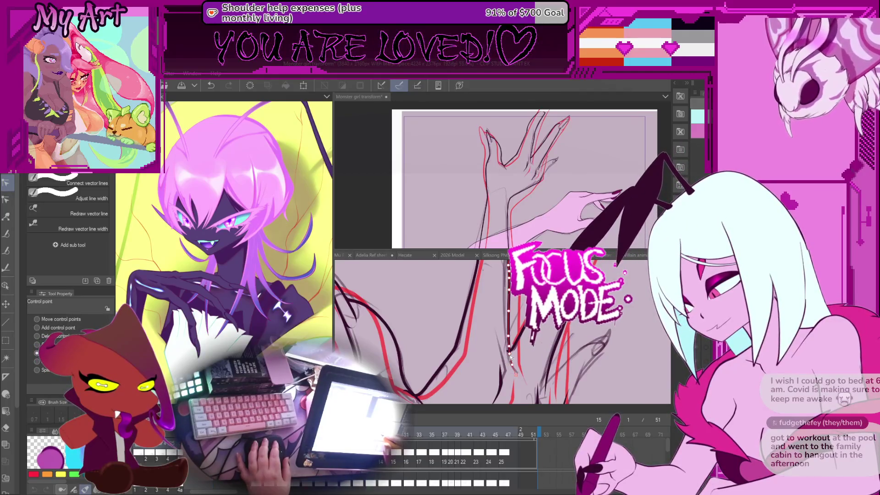
left_click_drag(530, 353, 535, 338)
key("p")
scroll(535, 339, "up", 2)
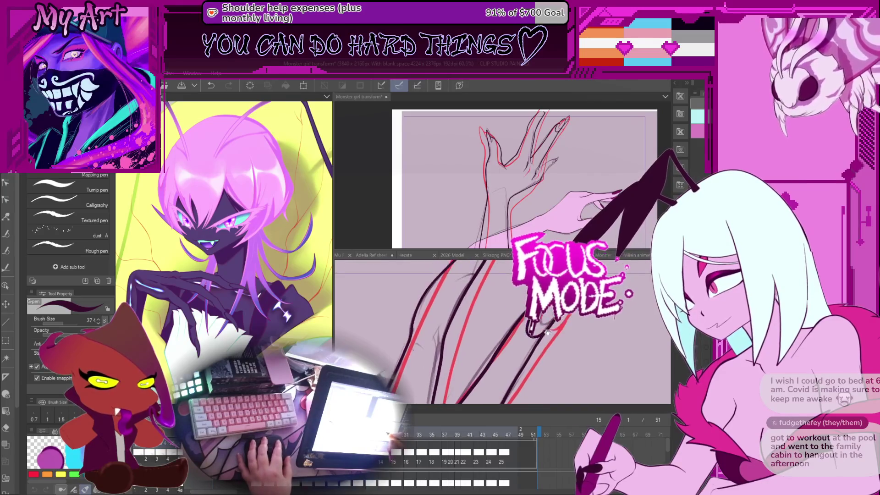
Step: Select part of the arm line art with the lasso, then pick a single arm stroke as an object
key("y")
scroll(504, 330, "down", 2)
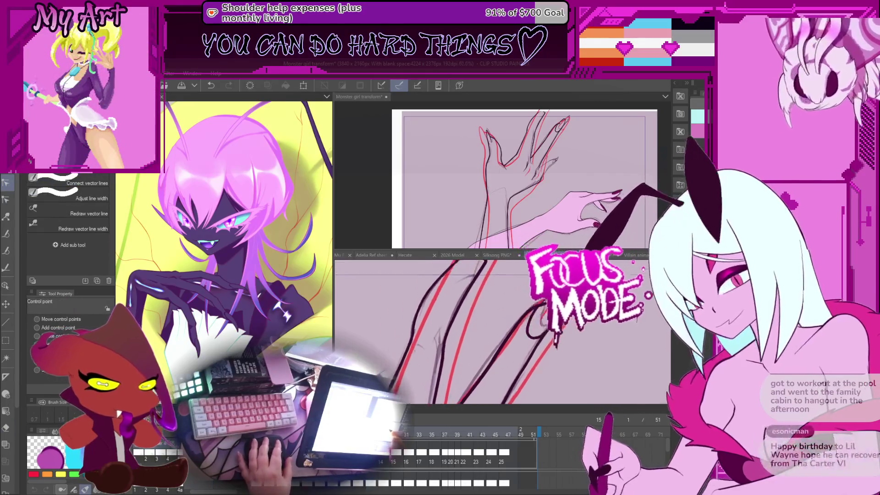
key("m")
scroll(502, 332, "up", 2)
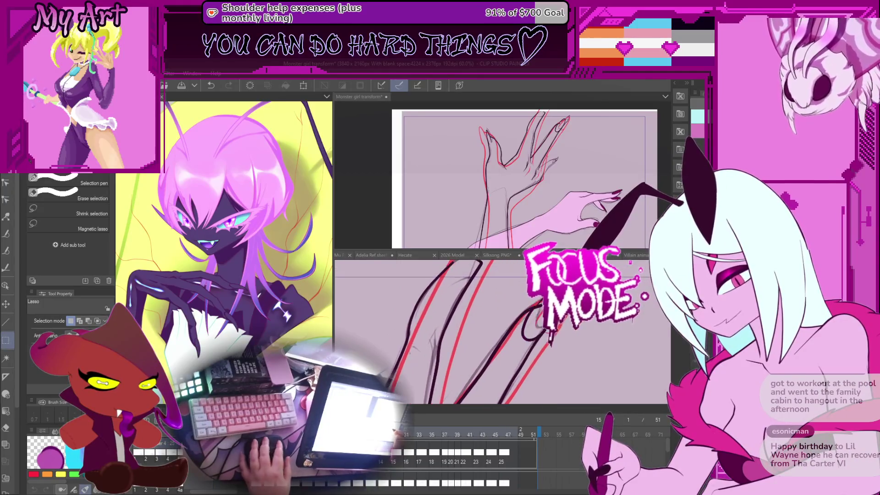
left_click_drag(435, 298, 481, 366)
scroll(502, 332, "left", 2)
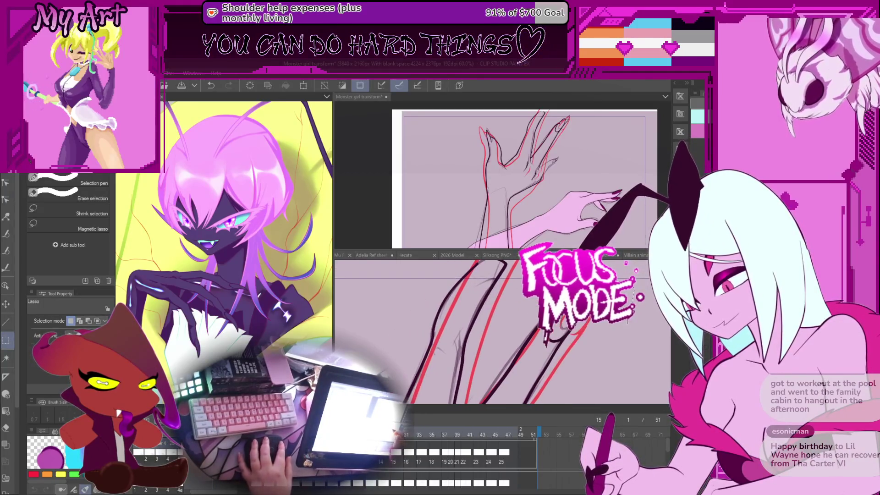
key("o")
left_click(554, 317)
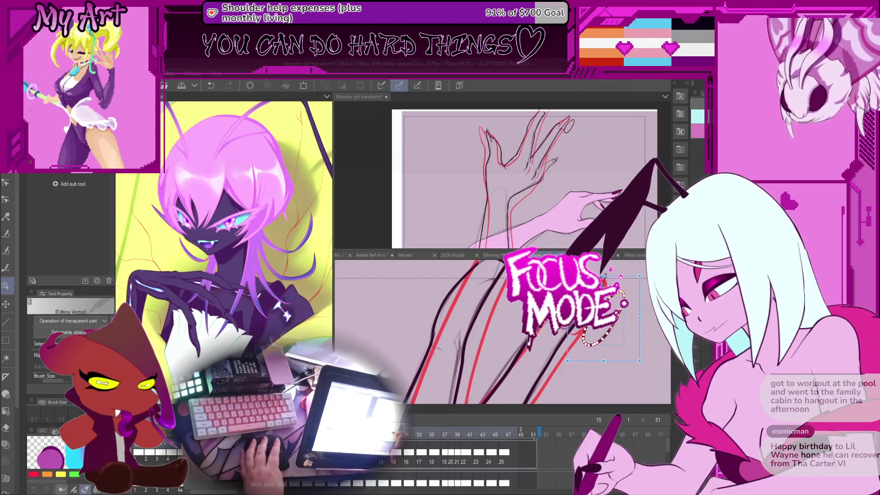
Step: Try the Correct line sub-tools for joining and simplifying vector lines
key("p")
key("y")
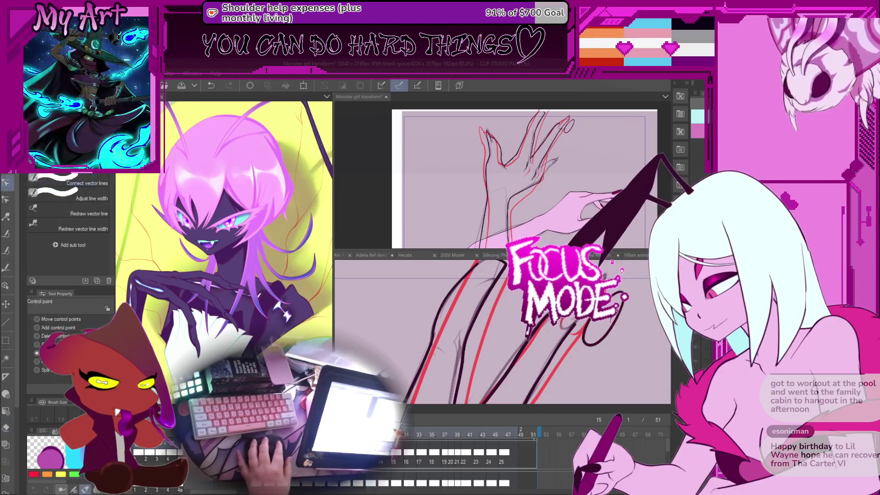
left_click(69, 183)
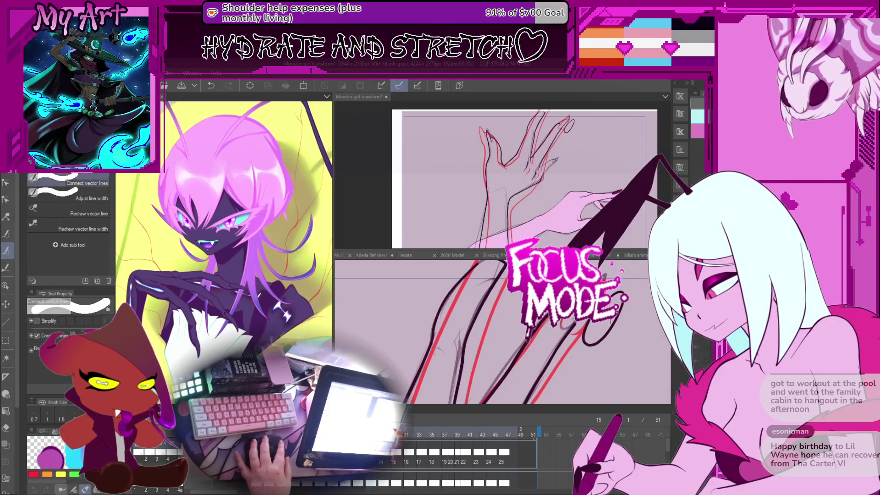
left_click(69, 168)
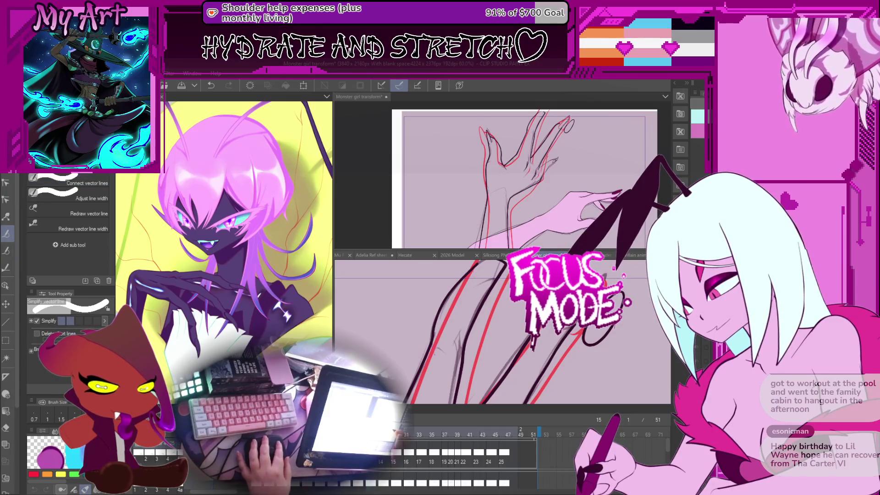
key("o")
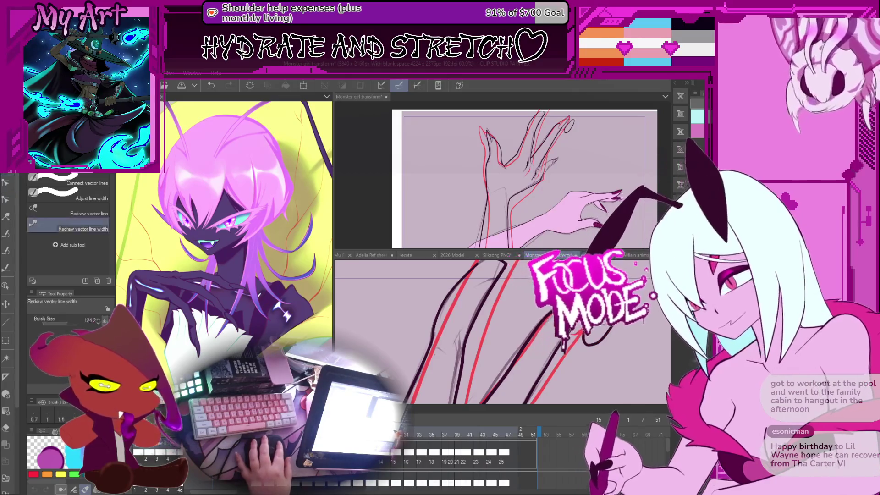
Step: Select the red sketch lines with the Object tool and tilt them slightly, undoing an accidental delete
key("m")
key("o")
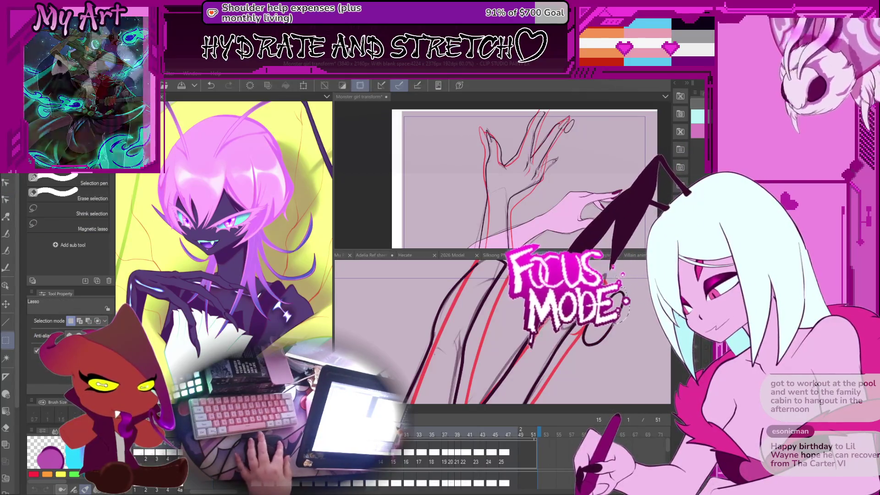
left_click(640, 306)
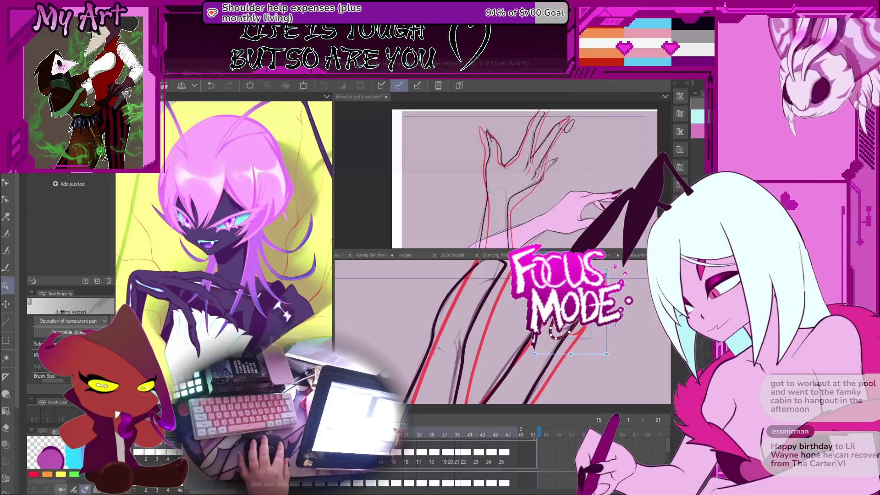
left_click_drag(614, 302, 618, 303)
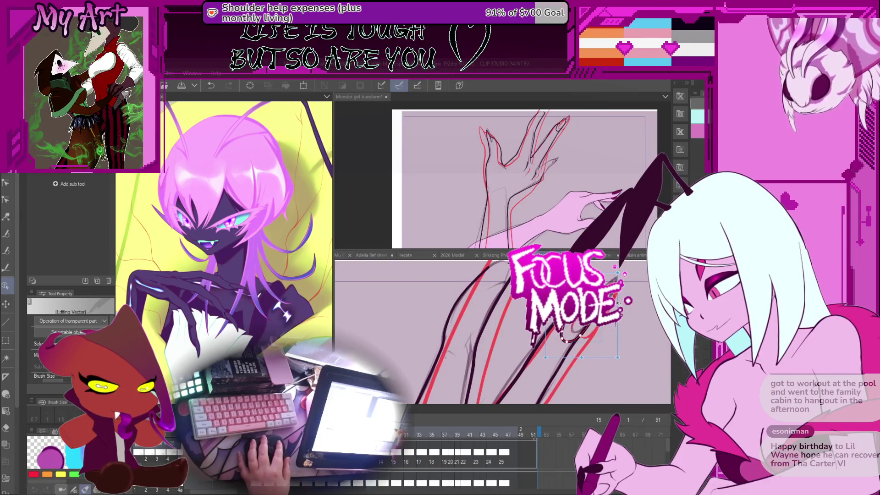
left_click_drag(614, 275, 614, 295)
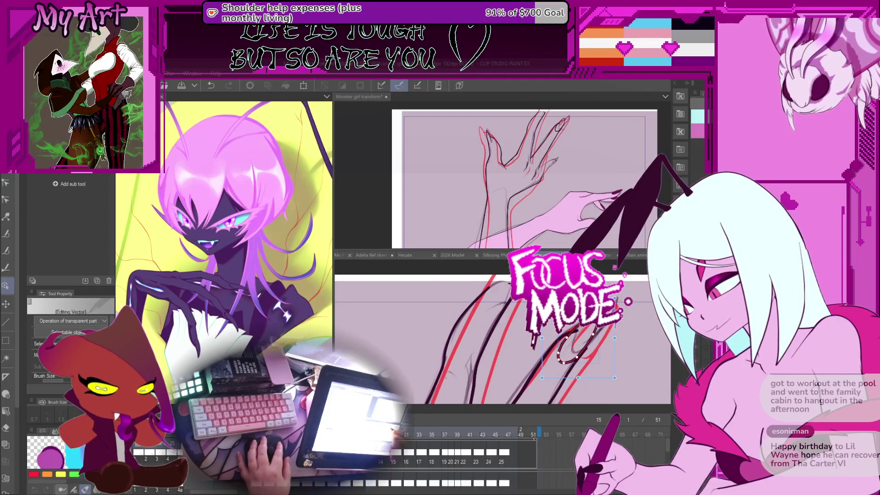
left_click_drag(617, 338, 606, 329)
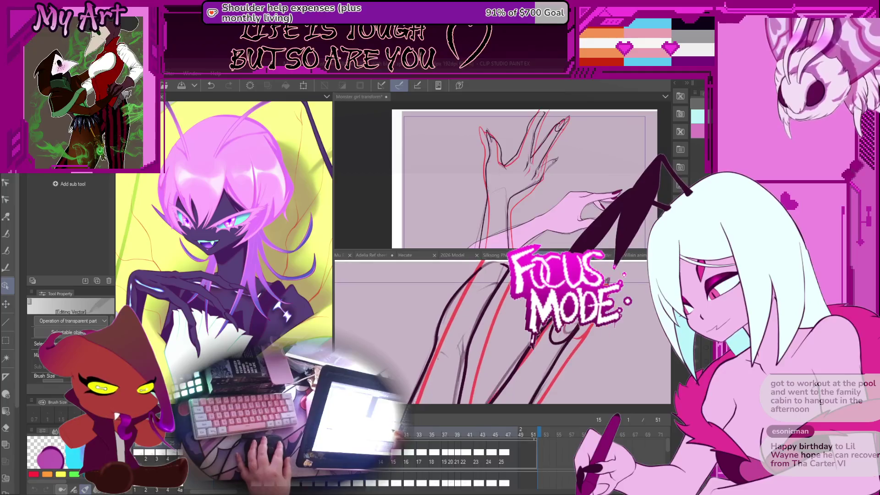
key("Delete")
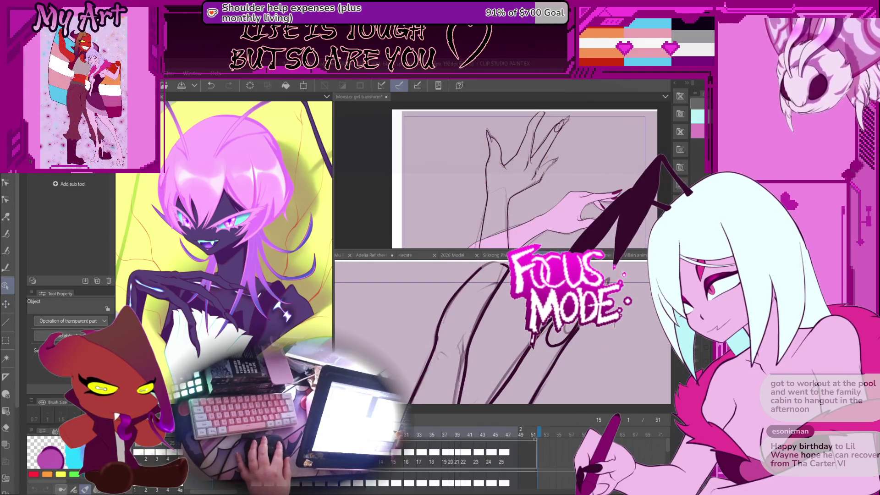
key("ctrl+z")
left_click_drag(609, 362, 610, 358)
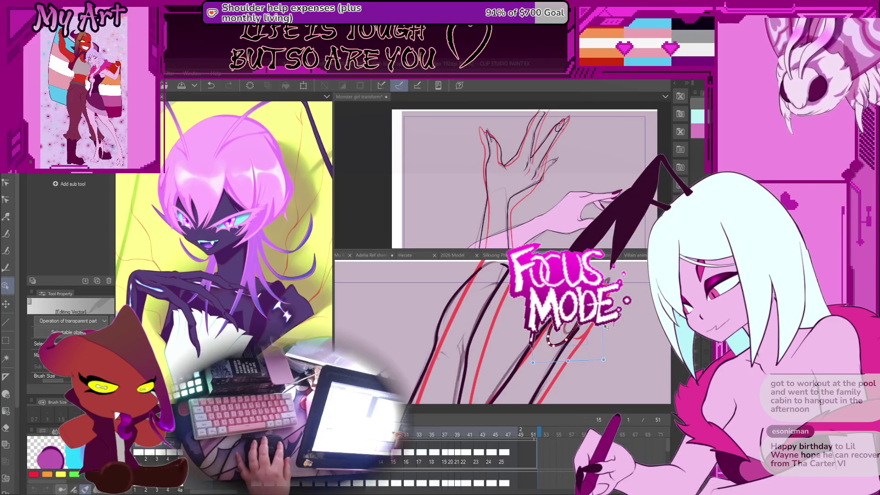
Step: Select the small looped stroke, step to a later frame, and select the dark forearm stroke
left_click_drag(606, 326, 579, 328)
left_click(571, 341)
left_click(550, 362)
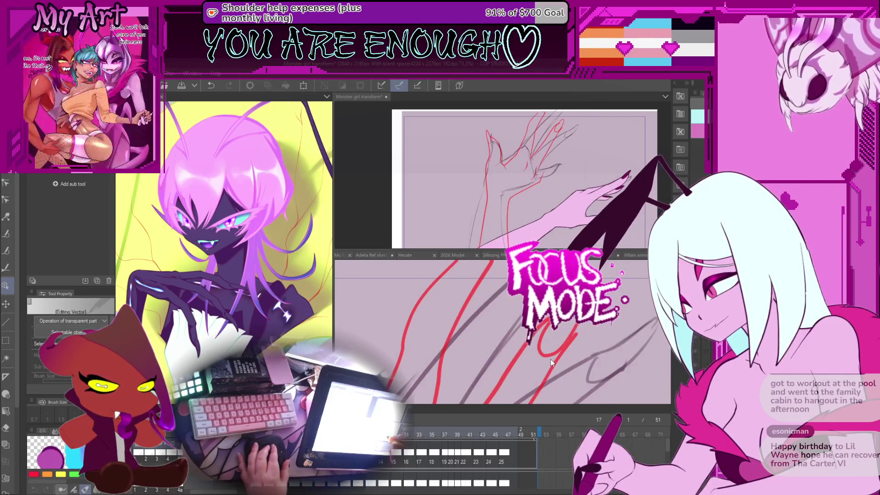
key("Return")
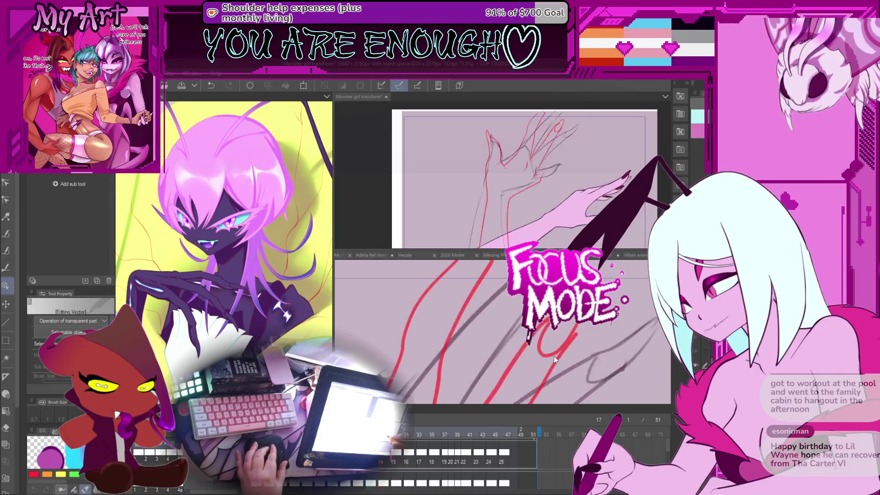
left_click(578, 324)
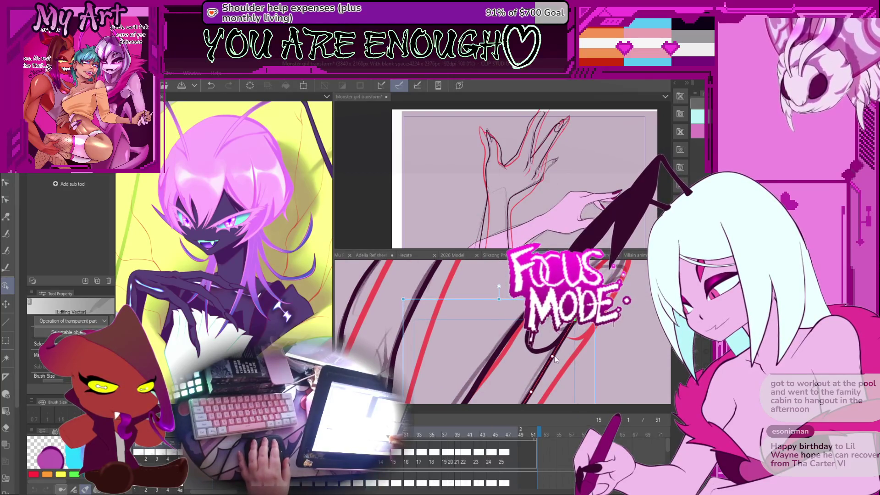
Step: Try straightening the curled hook of the dark stroke, undo it, and select the stroke for point editing
key("y")
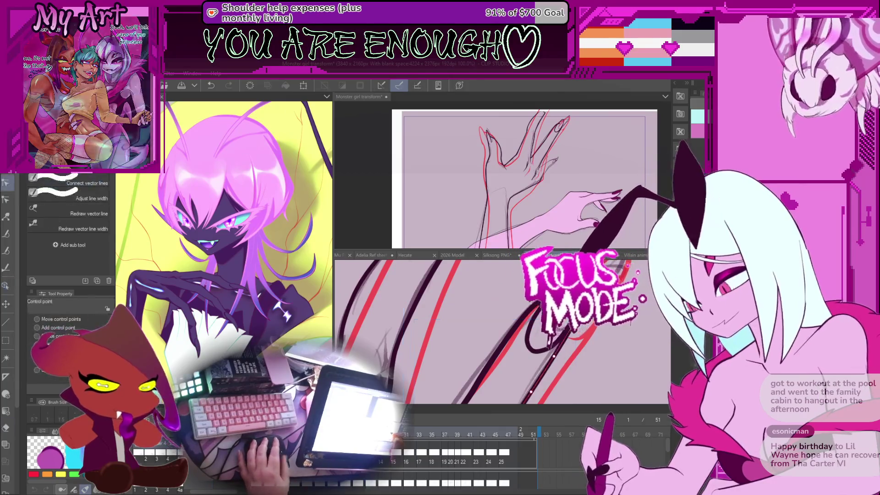
mouse_move(534, 343)
left_mouse_down()
mouse_move(576, 322)
mouse_move(553, 332)
left_mouse_up()
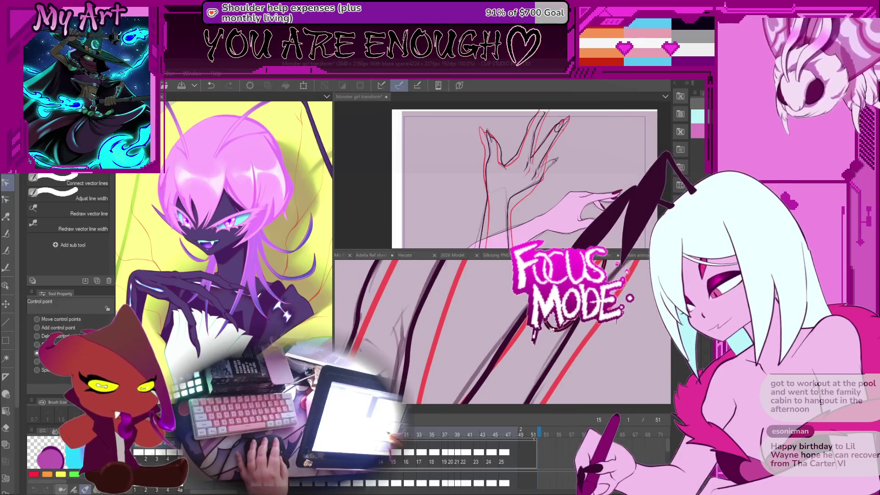
key("ctrl+z")
key("ctrl+z")
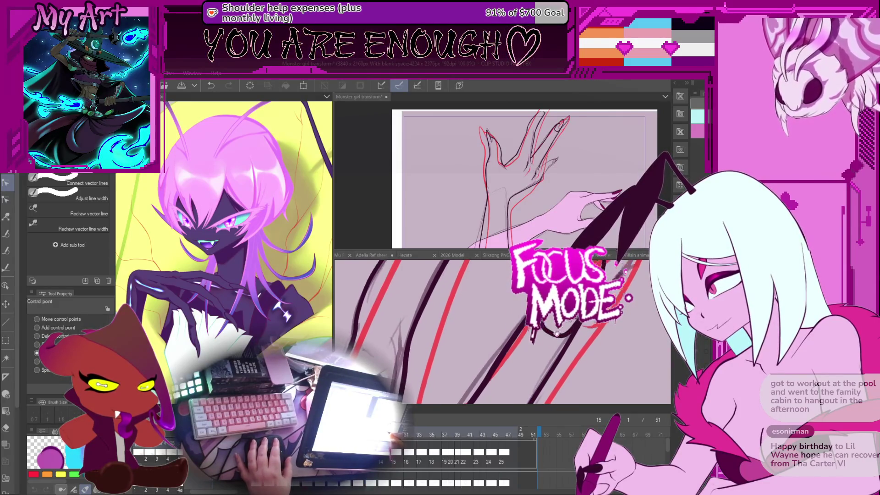
left_click(551, 333)
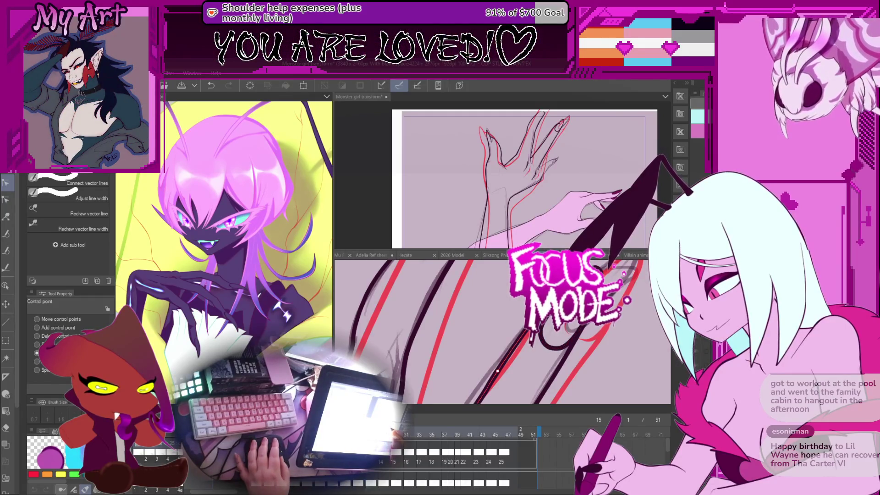
key("ctrl+z")
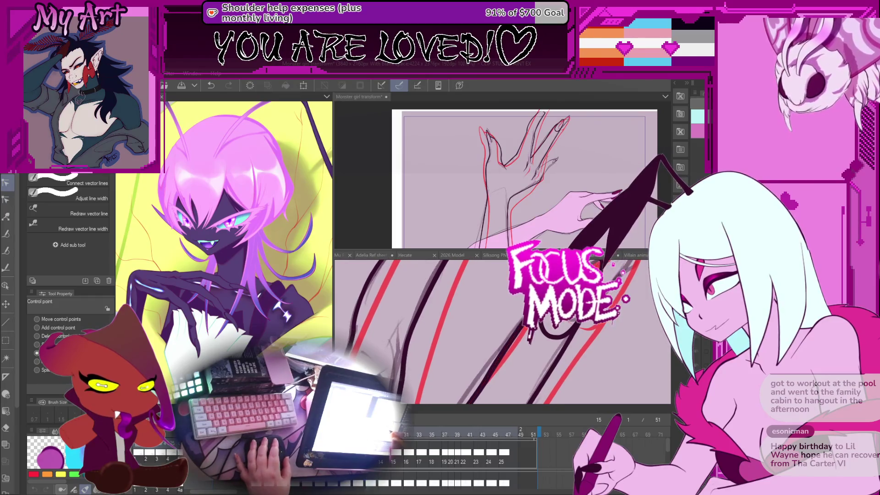
left_click(535, 348)
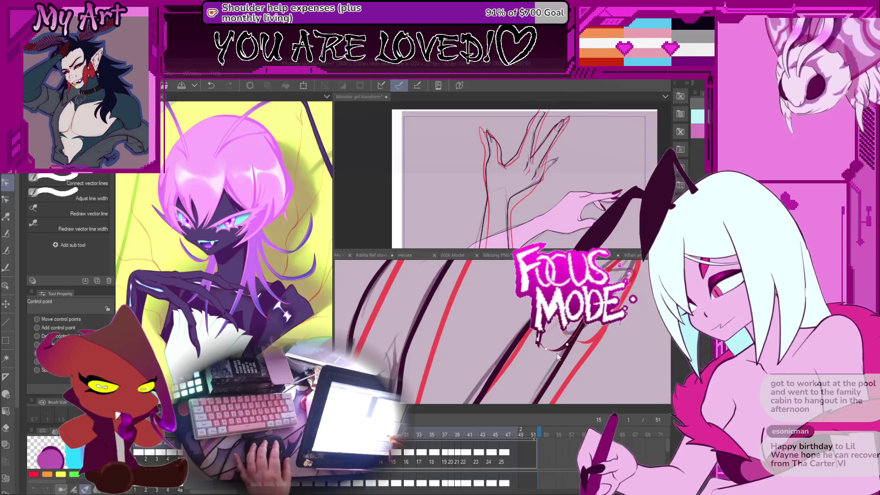
Step: Zoom out and add a control point to slightly reshape the thin vector line
key("ctrl+minus")
key("ctrl+minus")
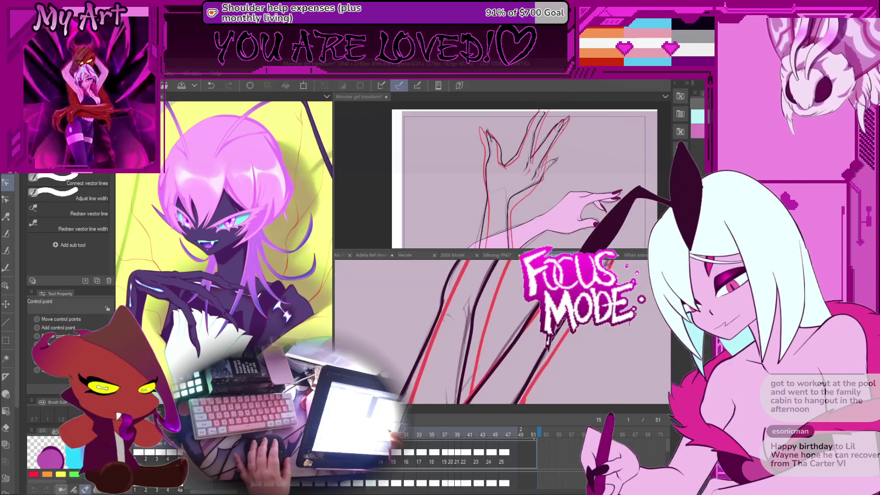
mouse_move(496, 303)
left_mouse_down()
mouse_move(538, 342)
mouse_move(517, 367)
left_mouse_up()
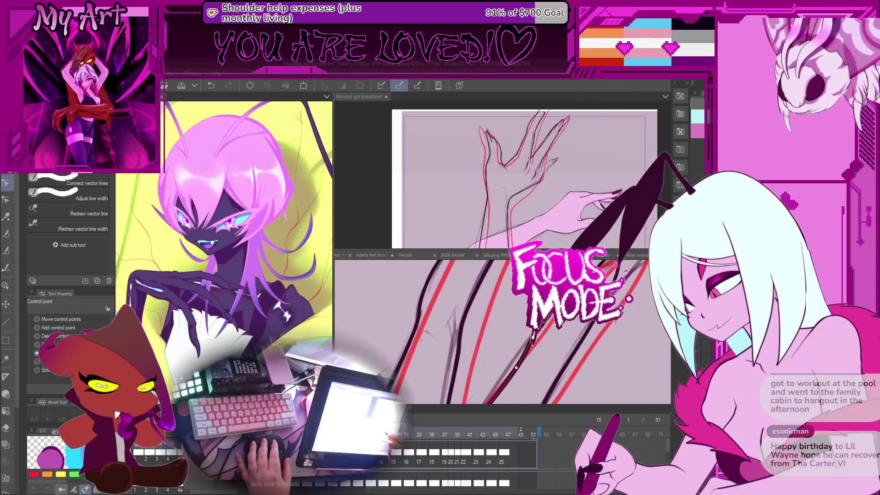
left_click(512, 367)
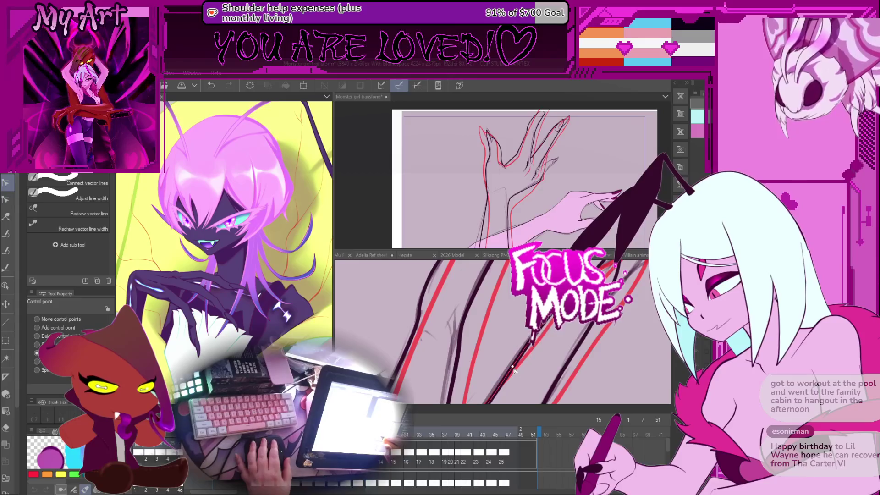
scroll(513, 366, "right", 5)
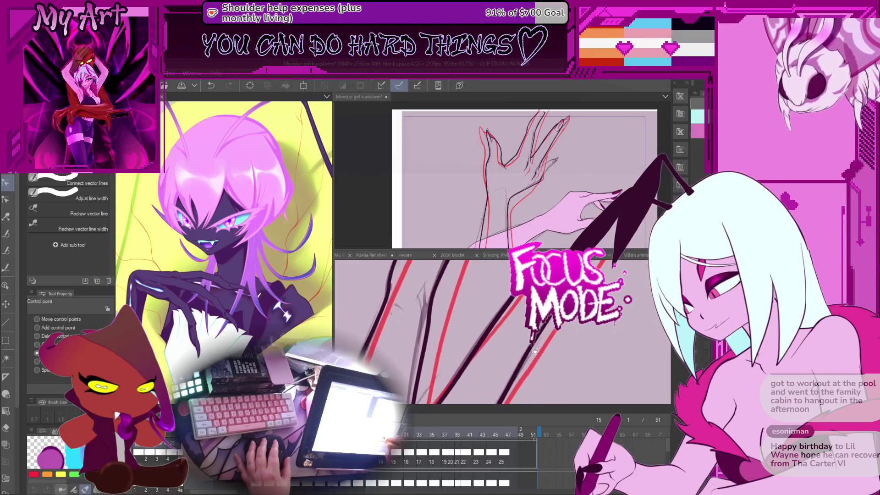
key("ctrl+z")
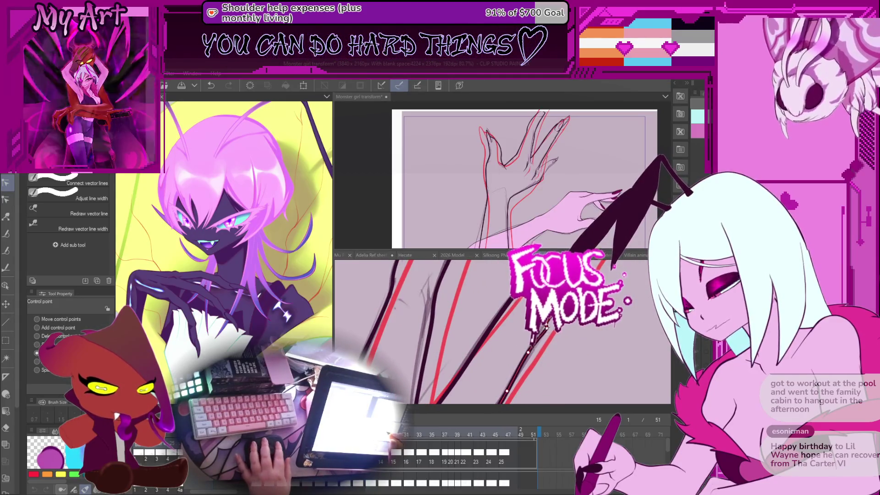
left_click(527, 355)
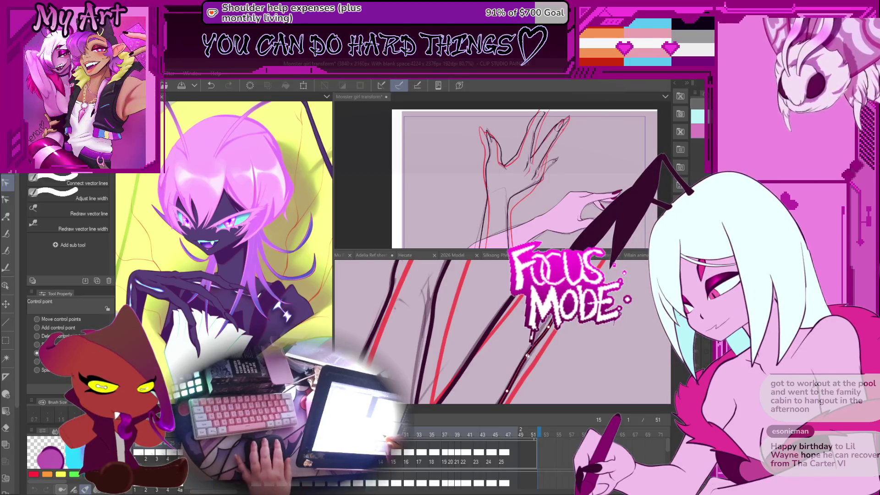
scroll(527, 356, "right", 2)
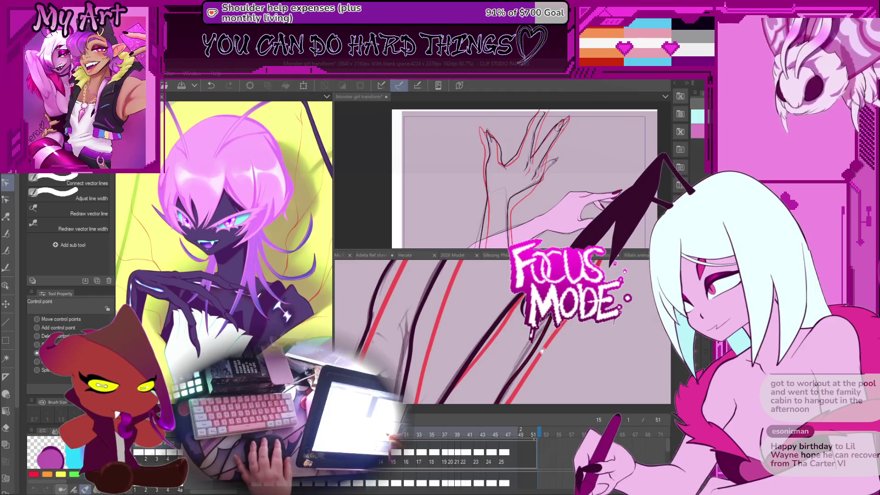
Step: Rotate the view along the arm and select another forearm ink line for editing
scroll(549, 329, "down", 4)
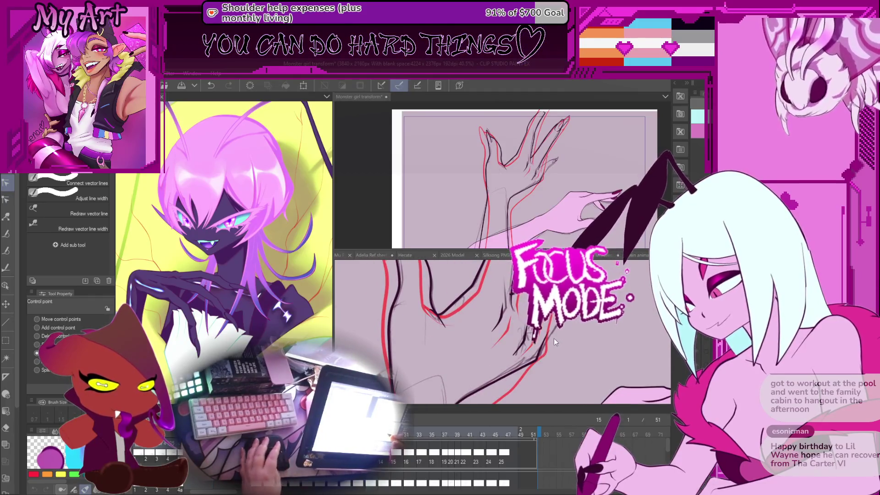
scroll(553, 334, "up", 2)
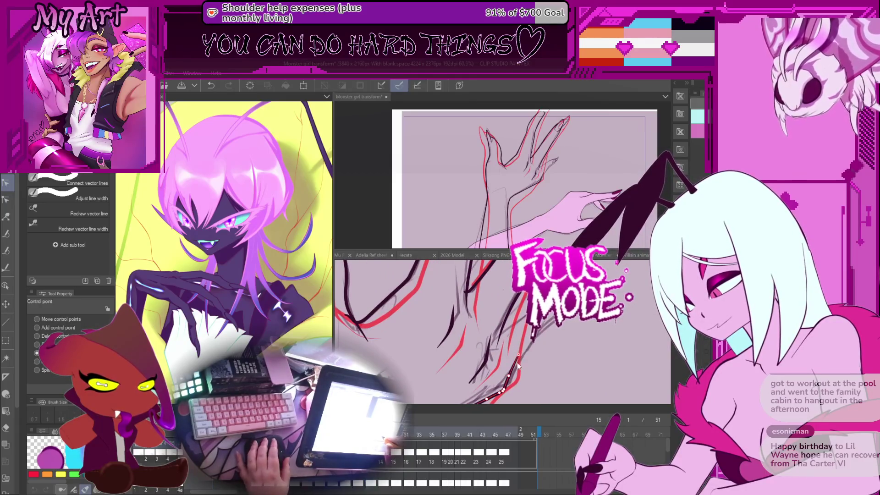
scroll(525, 347, "up", 1)
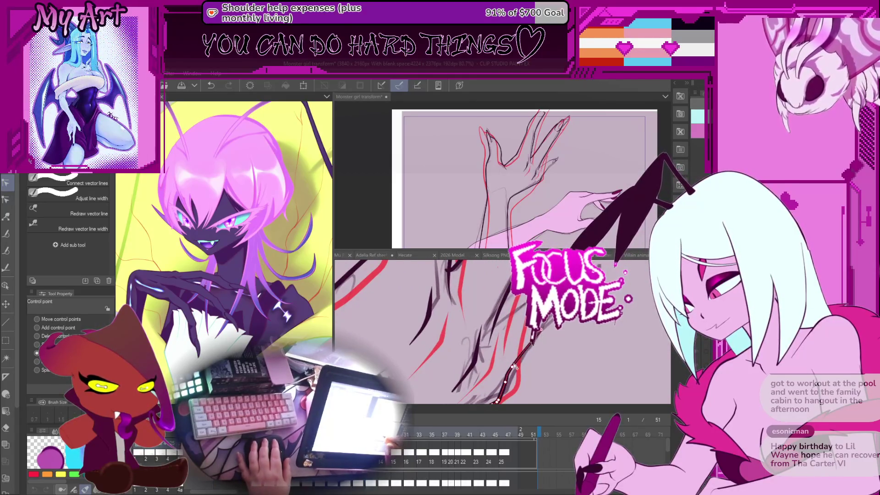
left_click_drag(514, 369, 532, 350)
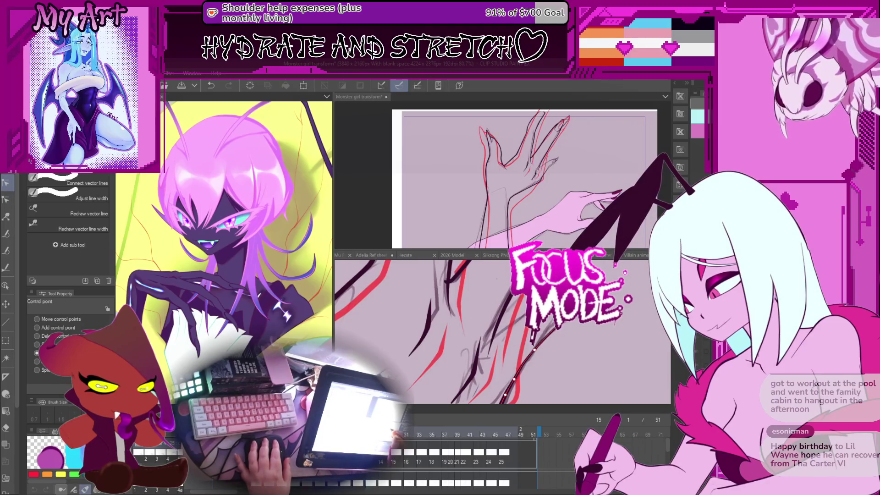
left_click_drag(549, 334, 550, 329)
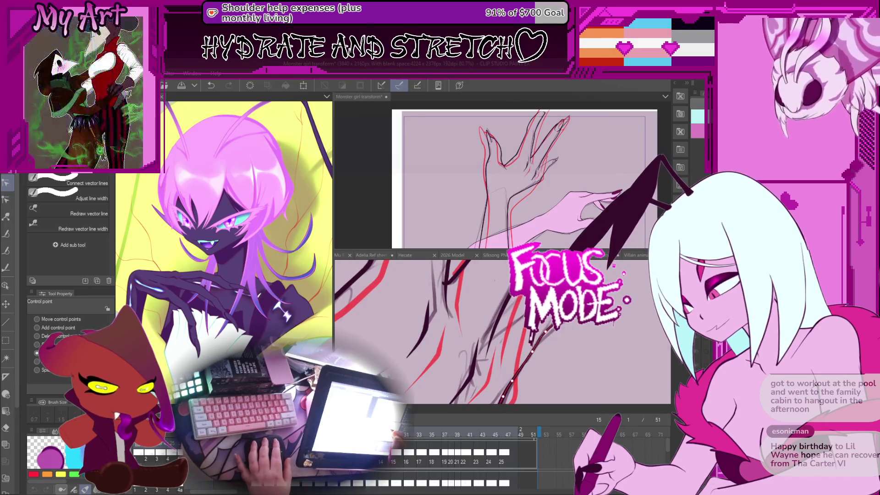
left_click(487, 342)
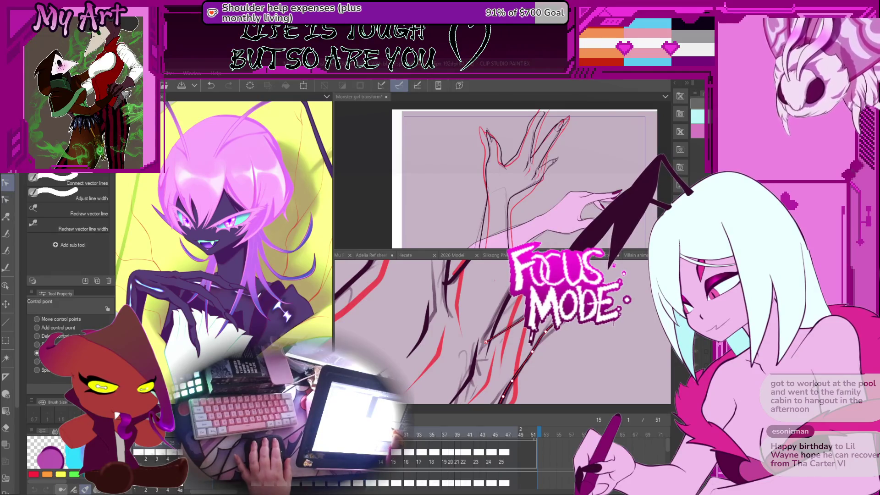
left_click_drag(545, 335, 574, 327)
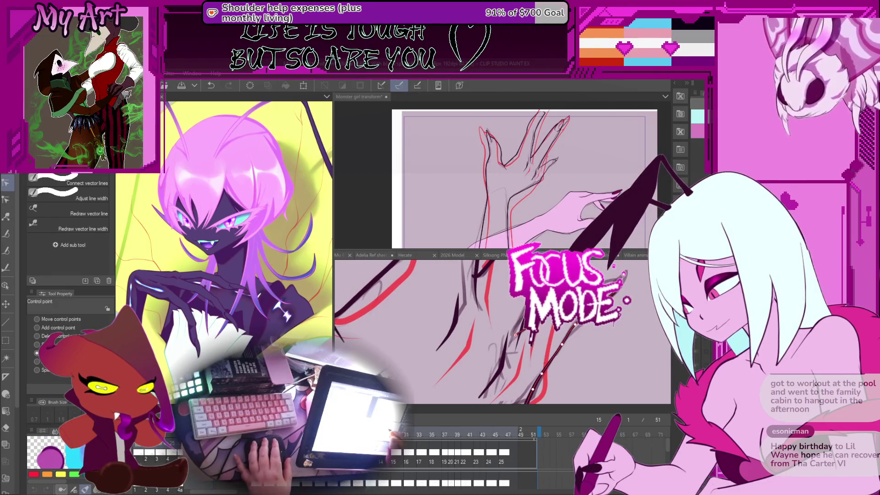
mouse_move(515, 335)
left_mouse_down()
mouse_move(516, 359)
mouse_move(481, 362)
left_mouse_up()
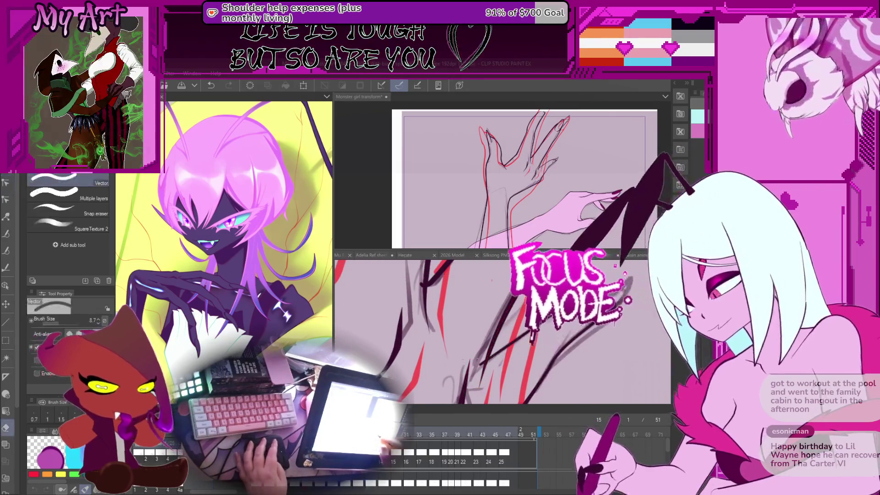
Step: Shrink the G-pen to size 9.9 and draw a finer curved stroke on the arm
key("e")
mouse_move(518, 335)
left_mouse_down()
mouse_move(504, 337)
mouse_move(545, 337)
mouse_move(545, 354)
mouse_move(521, 322)
left_mouse_up()
key("p")
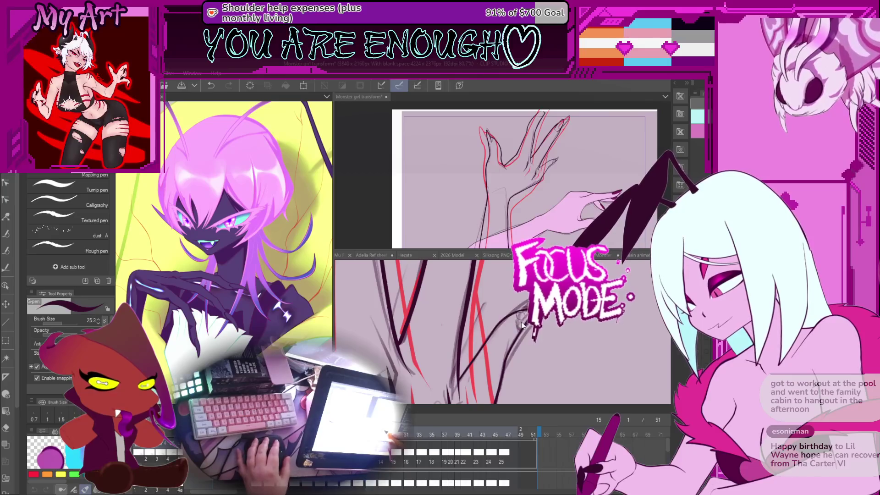
scroll(521, 321, "up", 3)
key("bracketleft")
key("bracketleft")
key("bracketleft")
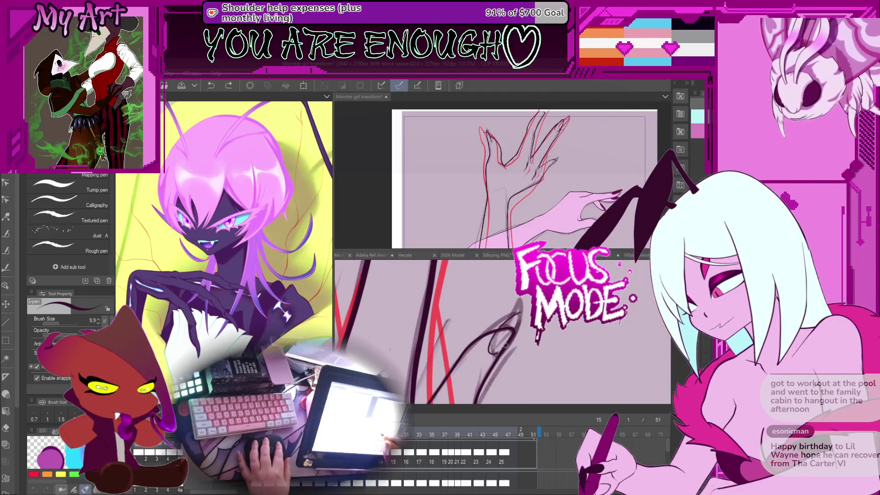
scroll(521, 313, "down", 3)
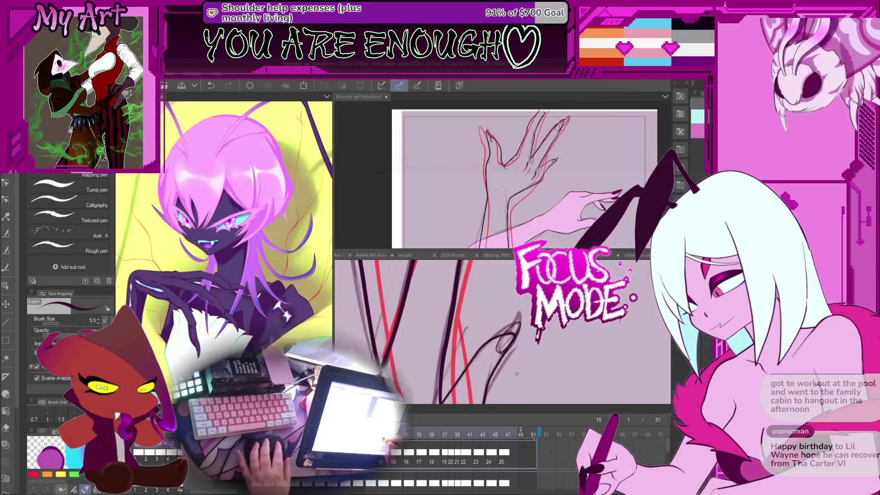
Step: Simplify the new curve's vector line and adjust its control points
key("e")
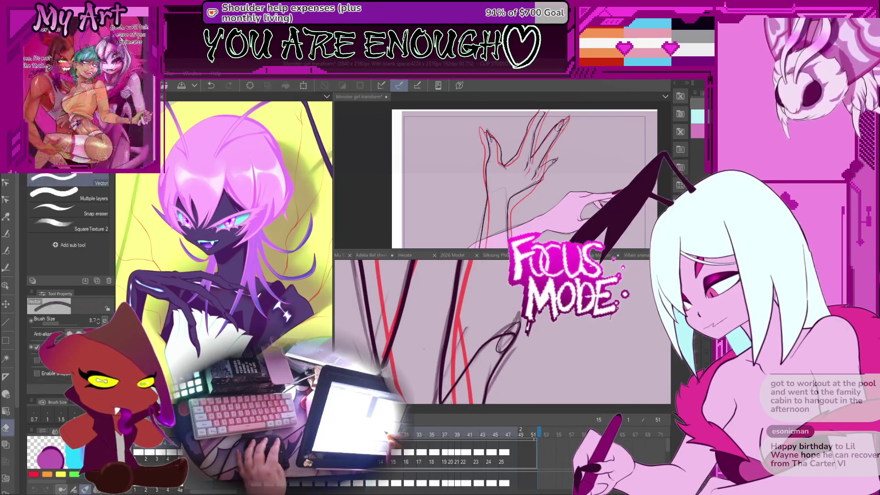
key("y")
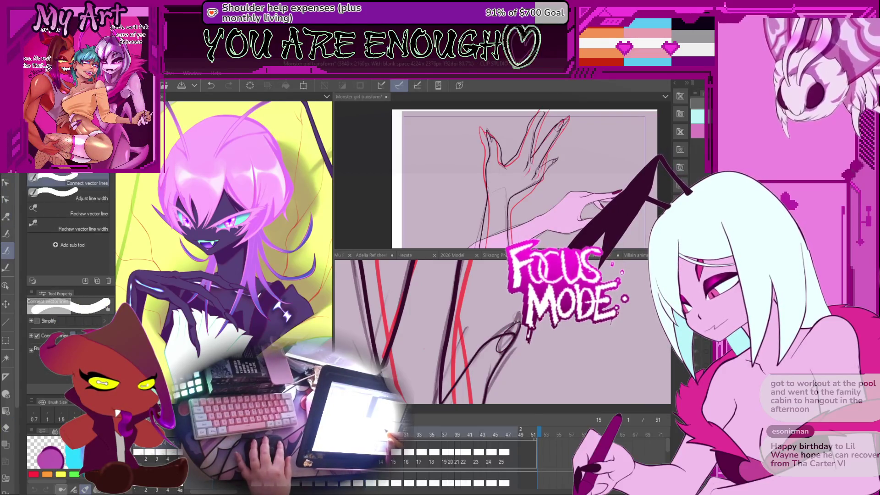
key("y")
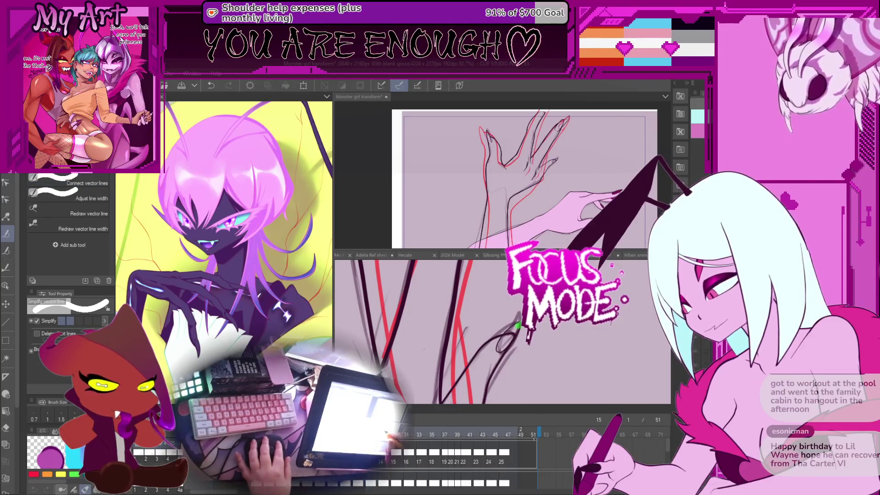
key("y")
scroll(518, 335, "up", 3)
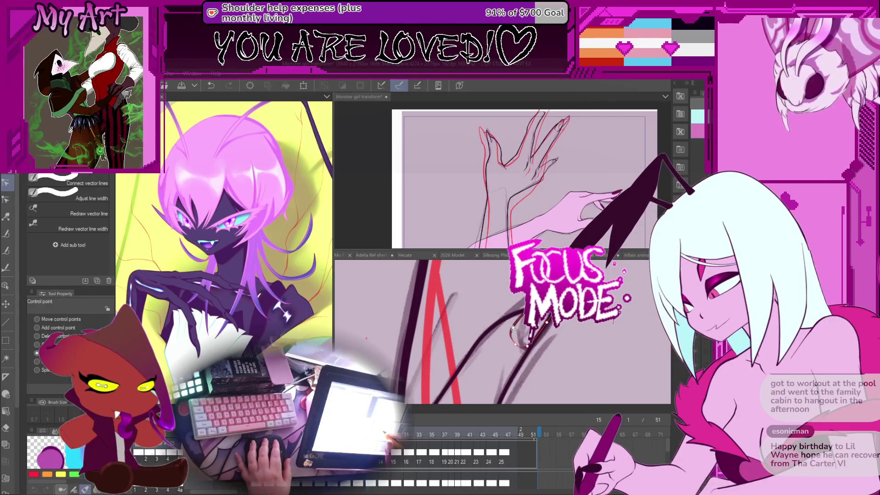
left_click(548, 314)
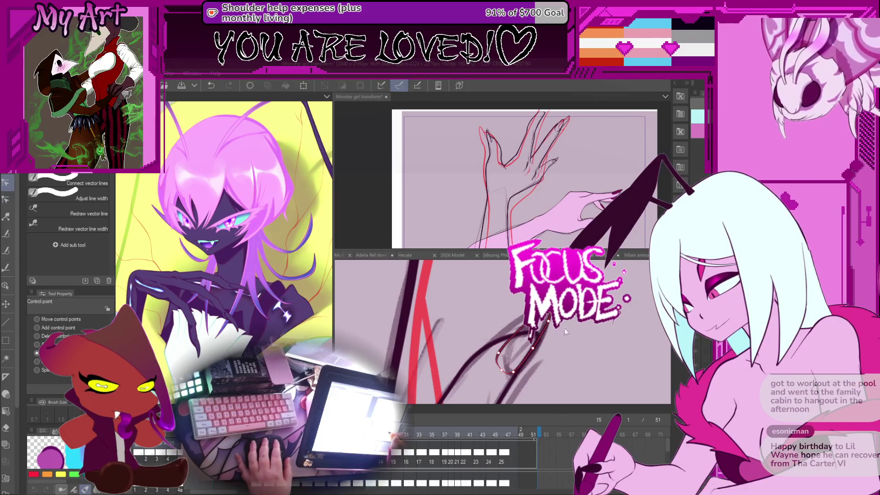
scroll(549, 343, "down", 5)
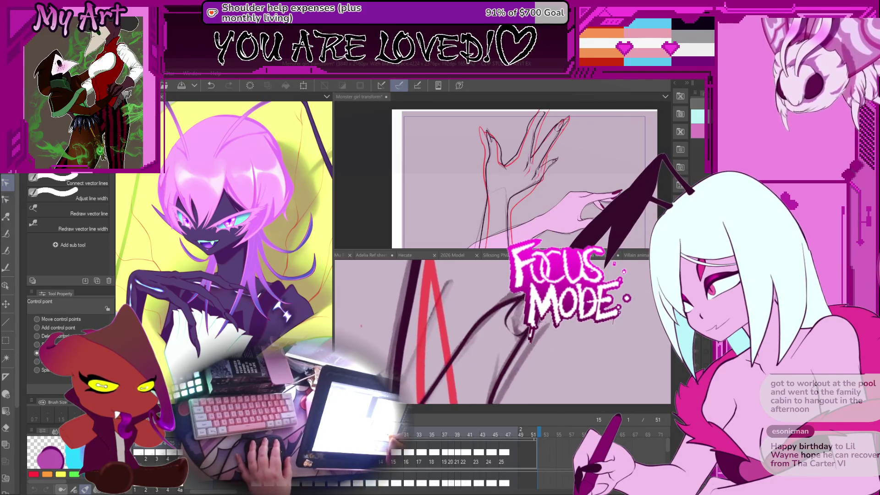
scroll(574, 317, "down", 3)
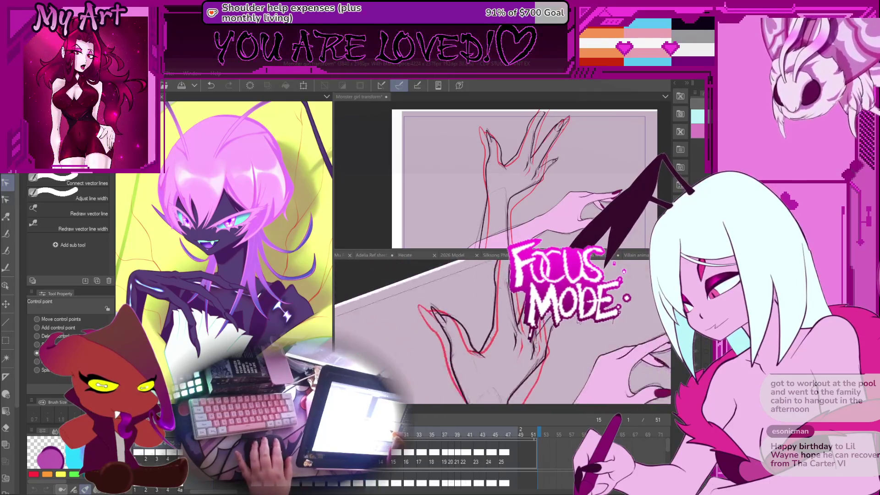
Step: Select an arm ink line as an object with the Object tool
scroll(572, 318, "up", 2)
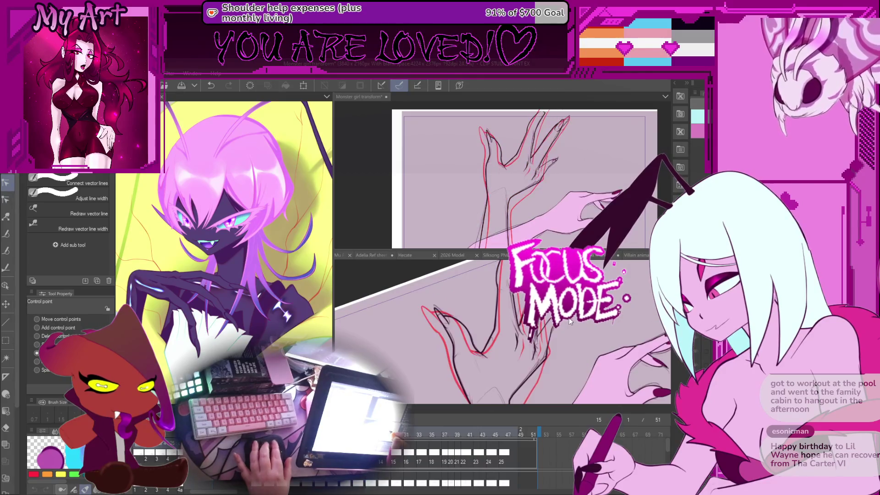
scroll(571, 318, "up", 5)
key("m")
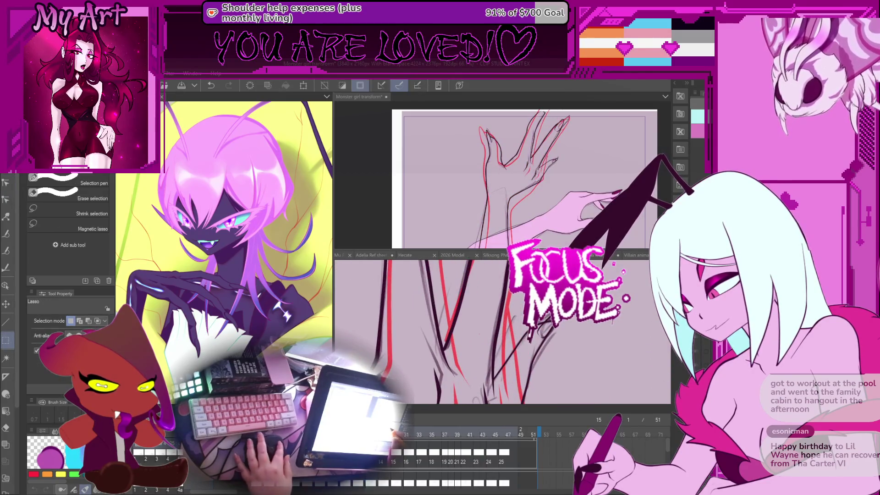
key("o")
left_click(543, 334)
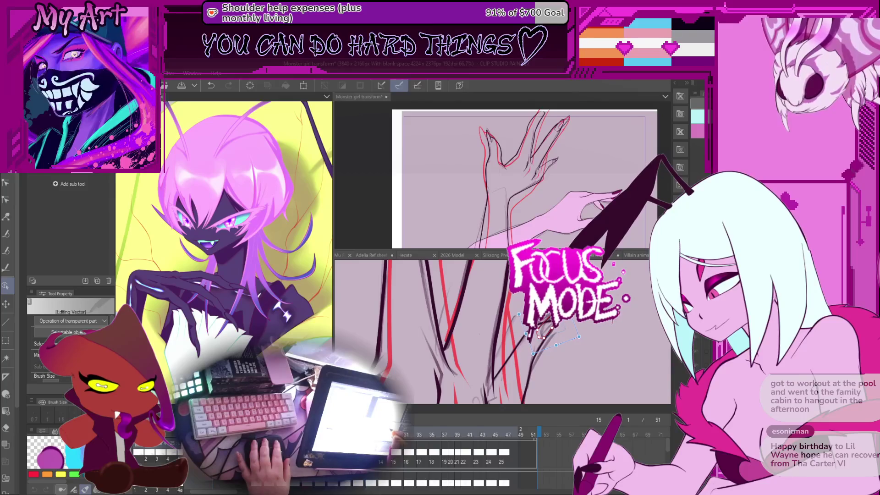
scroll(568, 338, "down", 3)
scroll(568, 337, "up", 1)
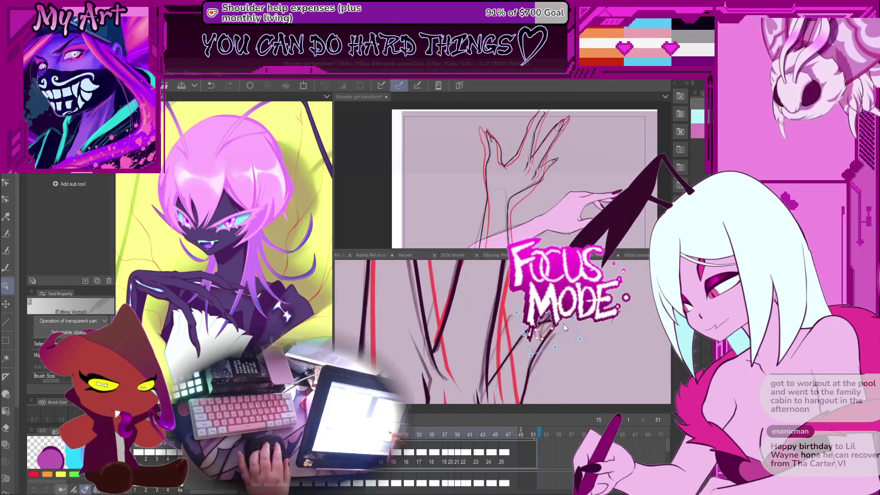
Step: Hide the red sketch to check the ink, restore it, and jump ahead to frame 13
left_click(559, 356)
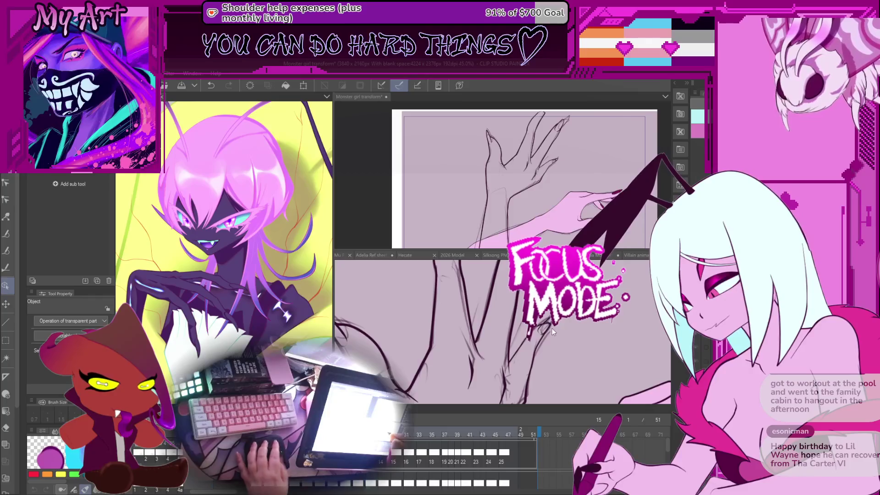
key("e")
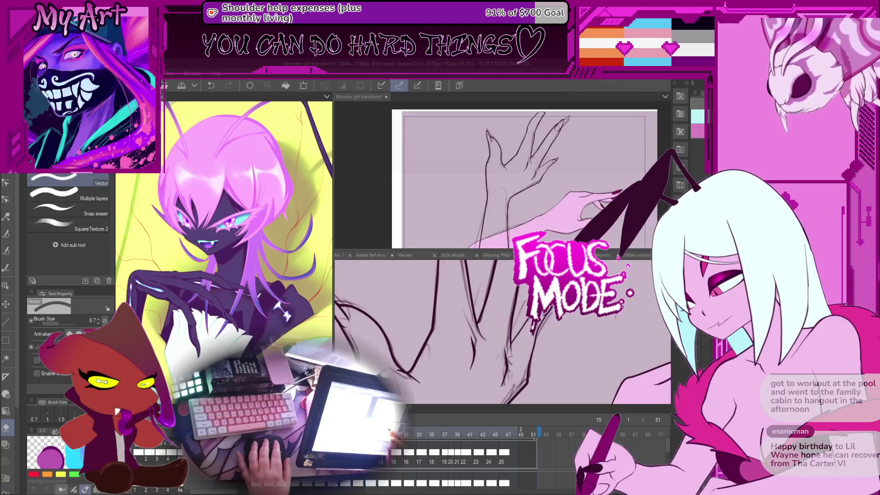
key("ctrl+z")
scroll(502, 331, "up", 5)
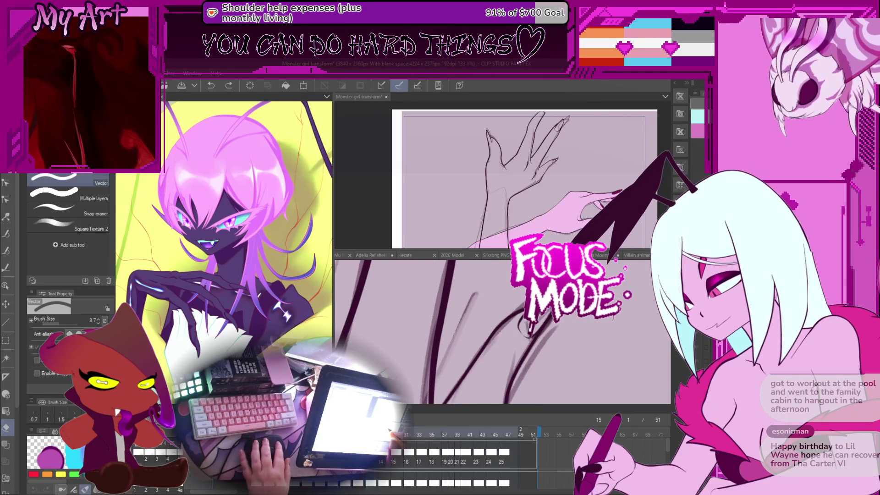
key("ctrl+y")
scroll(545, 348, "down", 5)
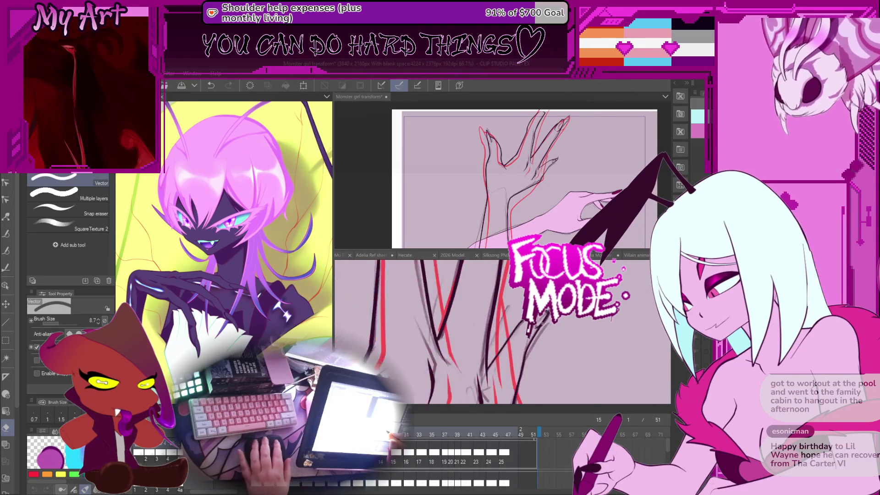
scroll(546, 348, "down", 3)
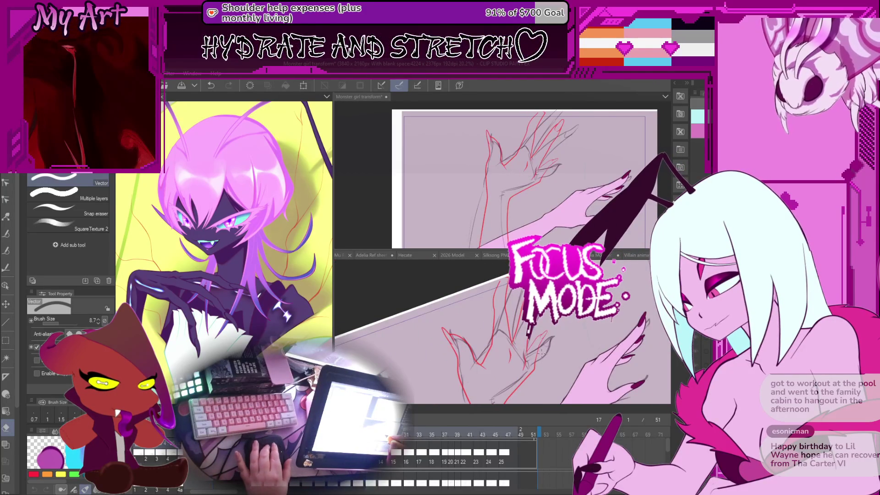
key("space")
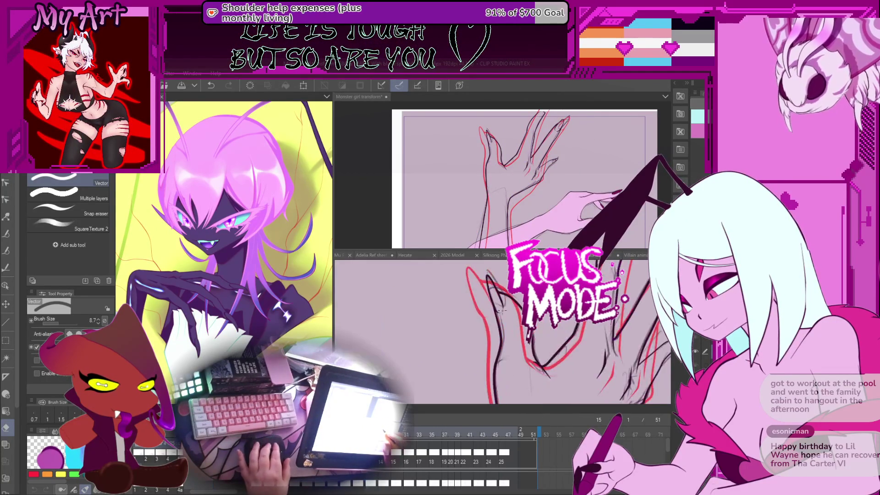
key("y")
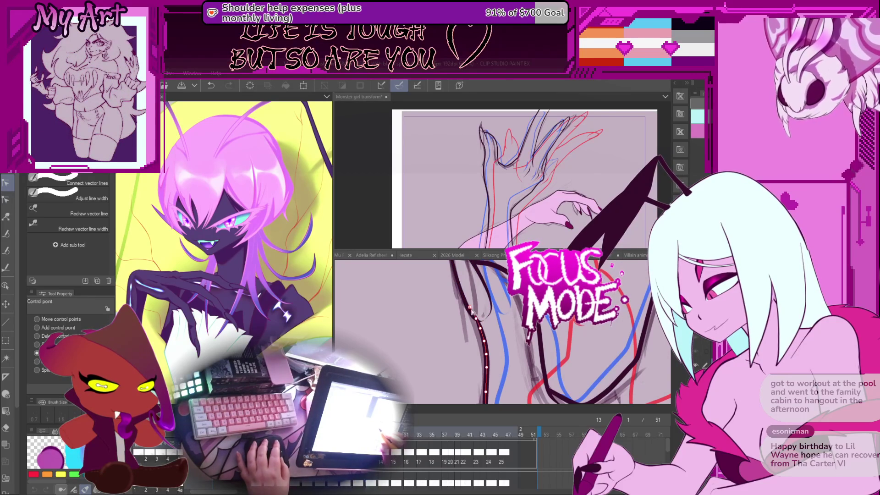
Step: Step through frames 11, 15 and 17, settling on frame 17
scroll(516, 323, "down", 3)
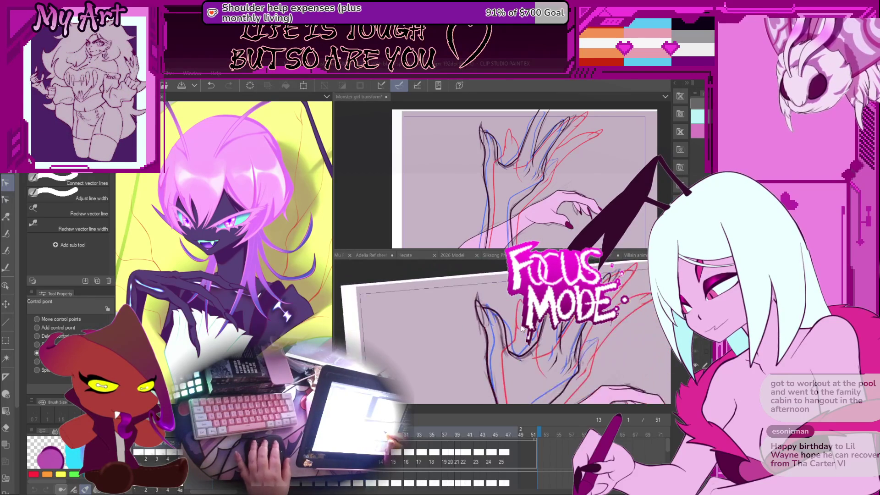
key("Left")
key("Left")
key("Right")
key("Right")
key("Right")
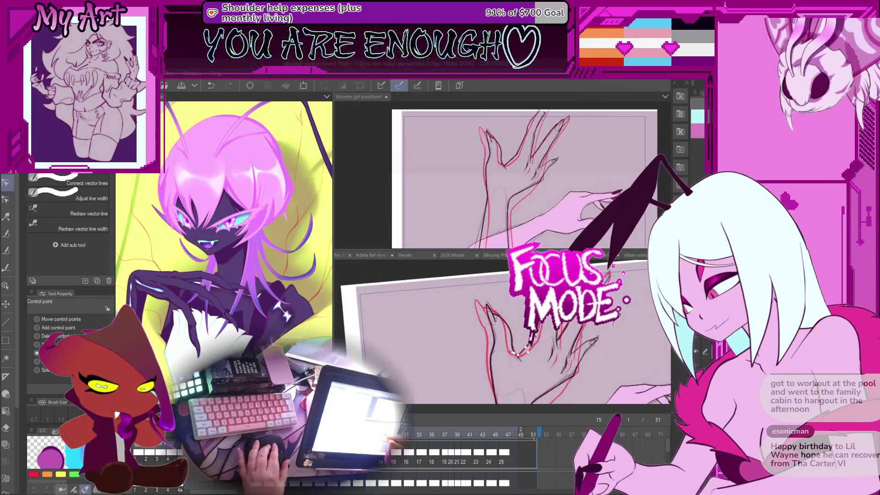
key("Right")
key("Right")
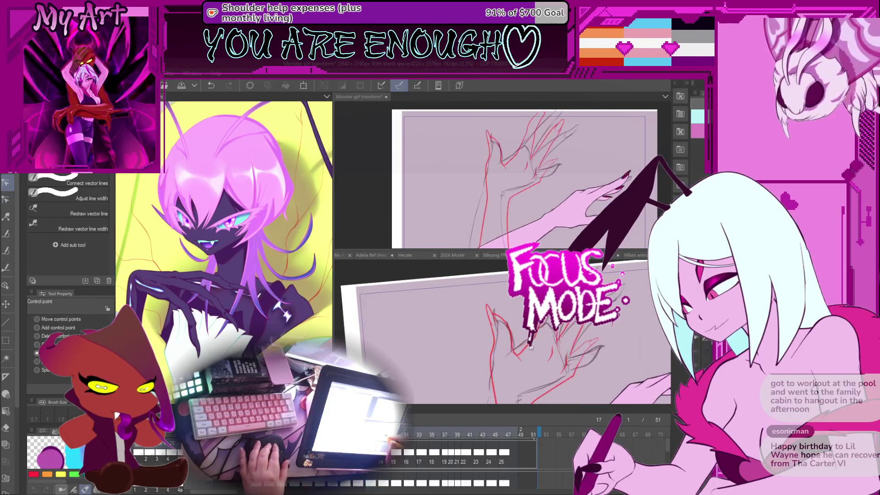
key("Left")
key("Left")
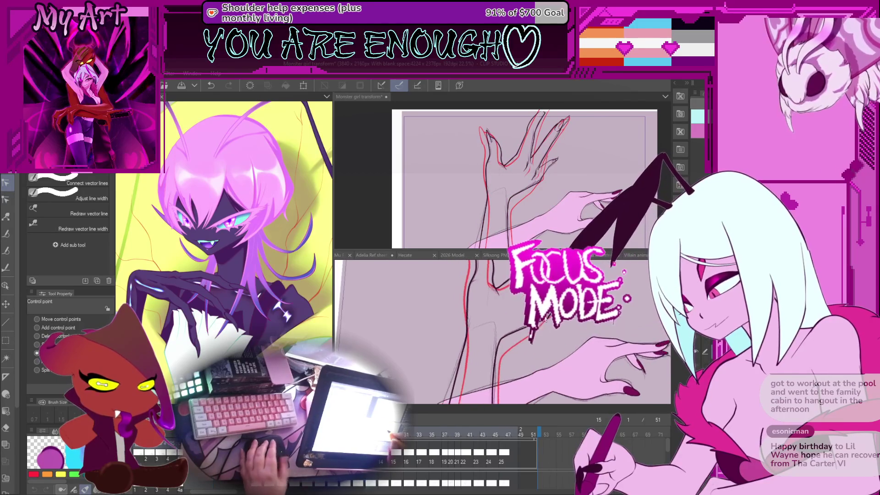
key("Right")
key("Right")
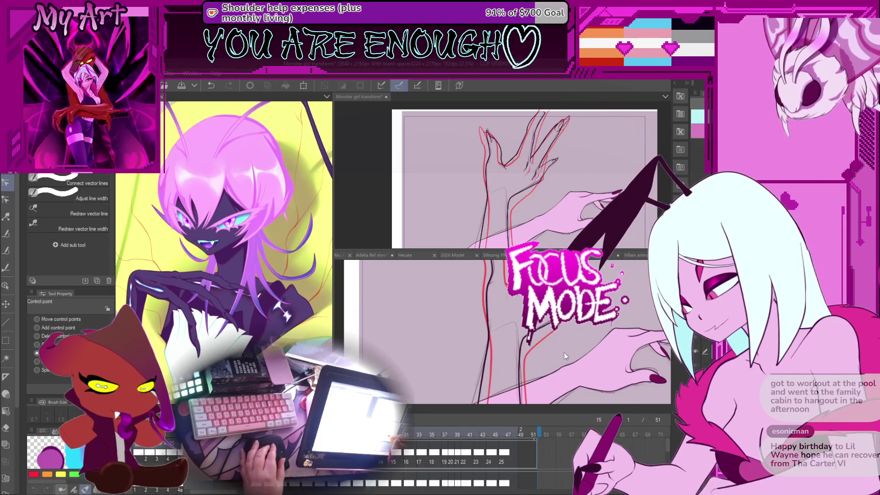
Step: Rotate the view slightly and return to the G-pen at brush size 32.9
scroll(564, 357, "down", 2)
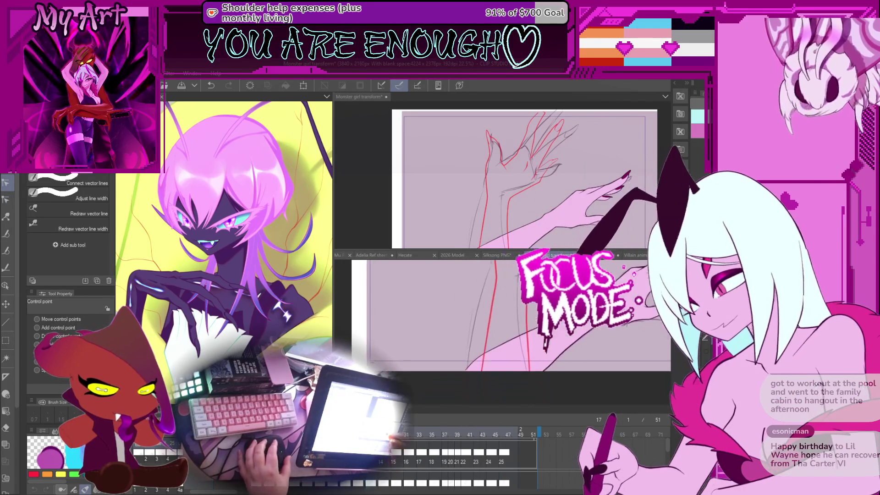
left_click_drag(515, 345, 505, 361)
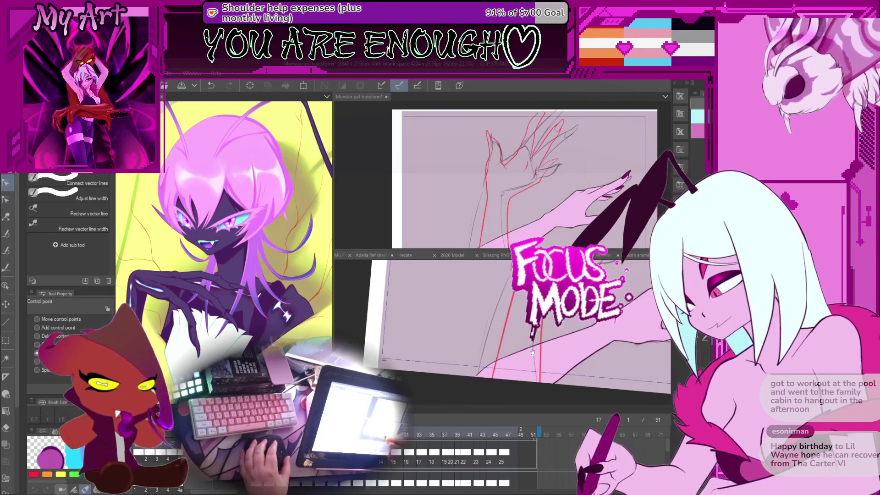
key("p")
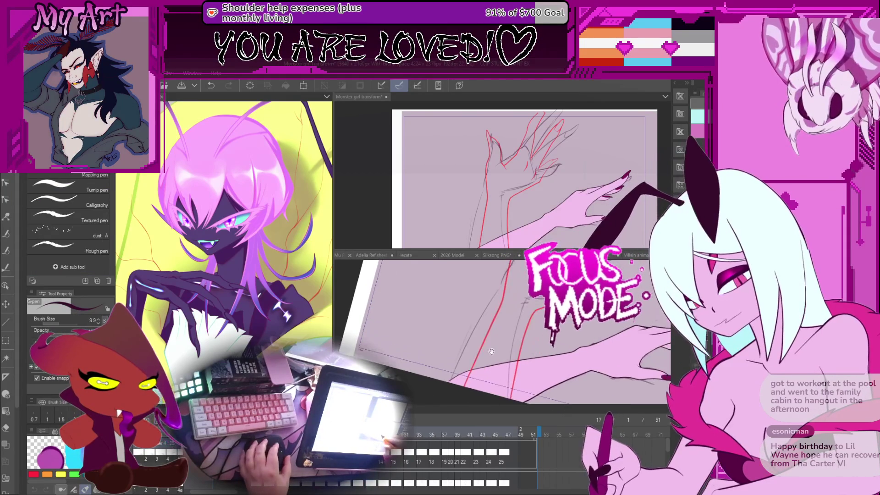
key("bracketright")
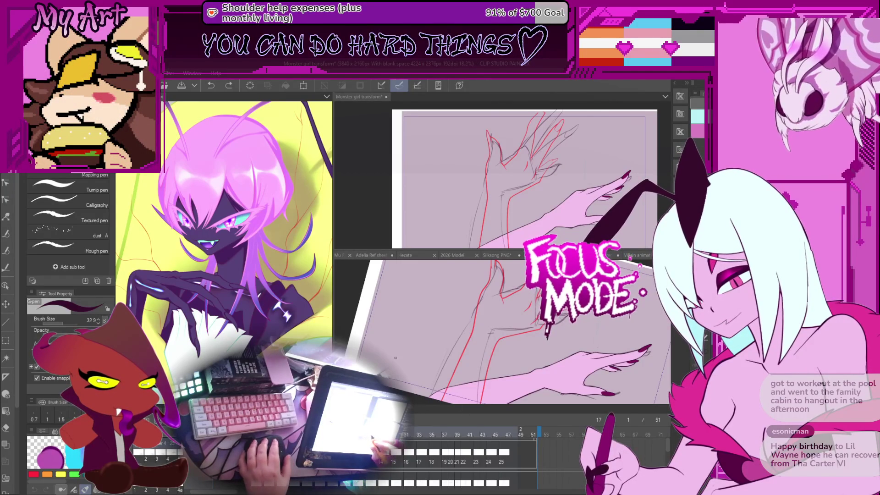
Step: Draw and undo trial dark strokes along the arm on frame 17
left_click_drag(427, 381, 429, 369)
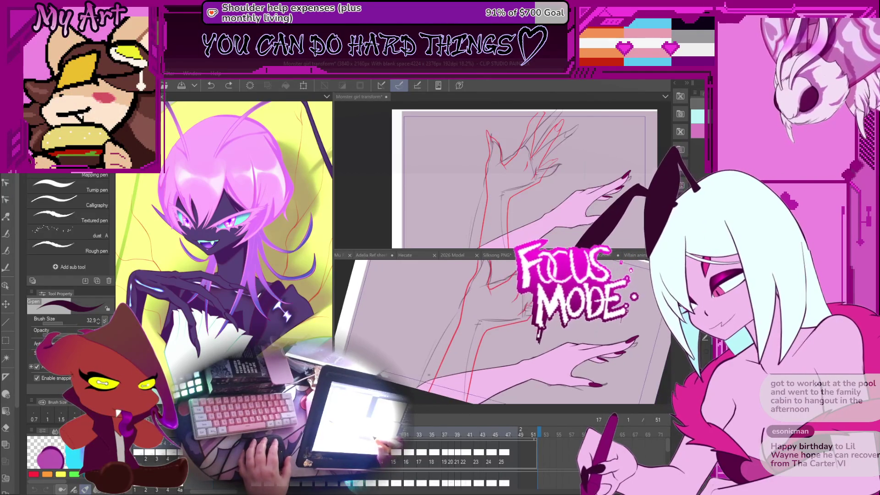
key("ctrl+z")
key("ctrl+z")
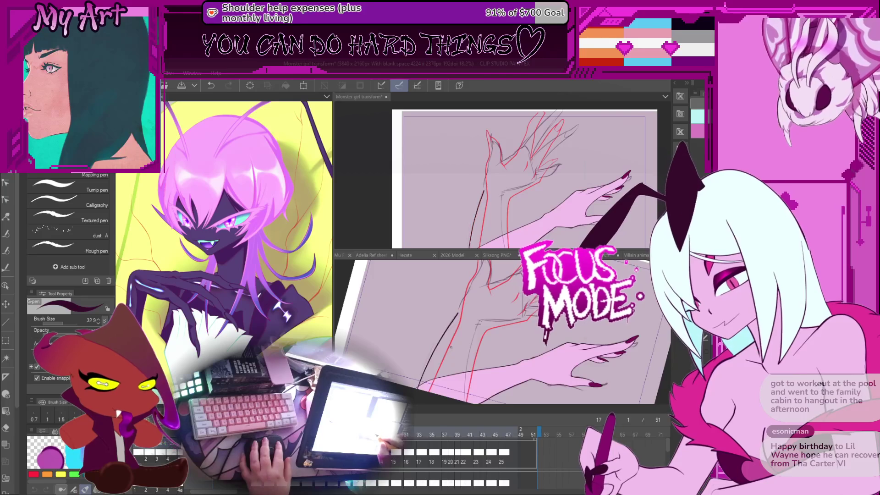
left_click_drag(458, 320, 419, 385)
key("ctrl+z")
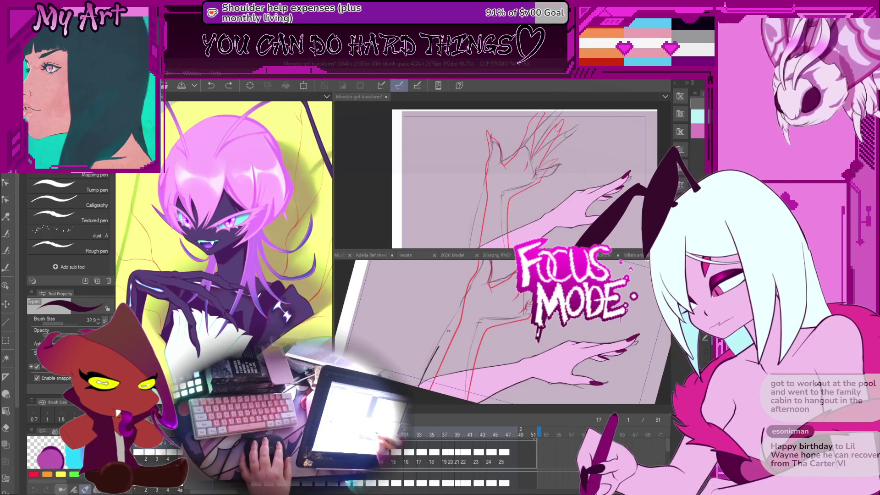
key("minus")
key("minus")
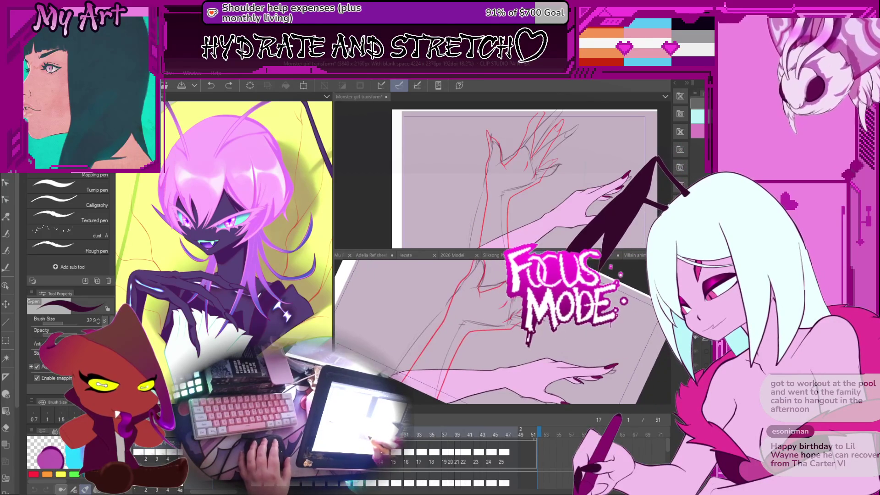
Step: Ink a long thick dark contour up the arm over the red sketch
left_click_drag(440, 308, 448, 300)
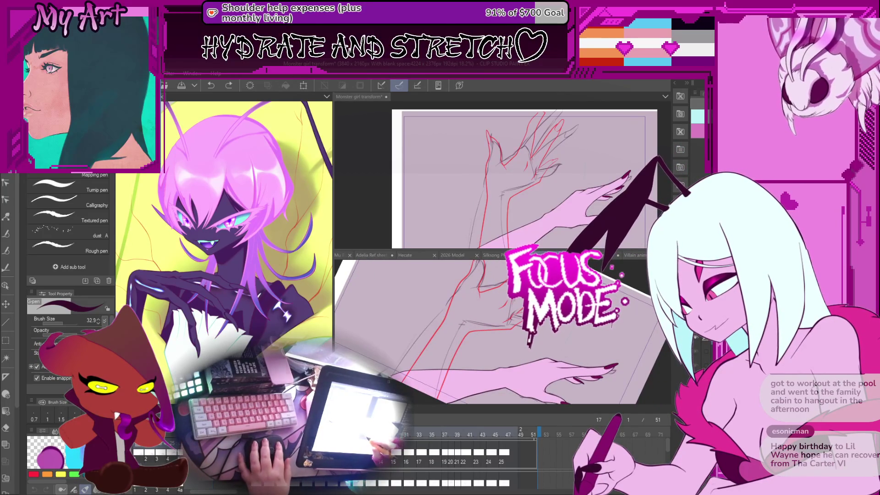
left_click_drag(396, 370, 444, 306)
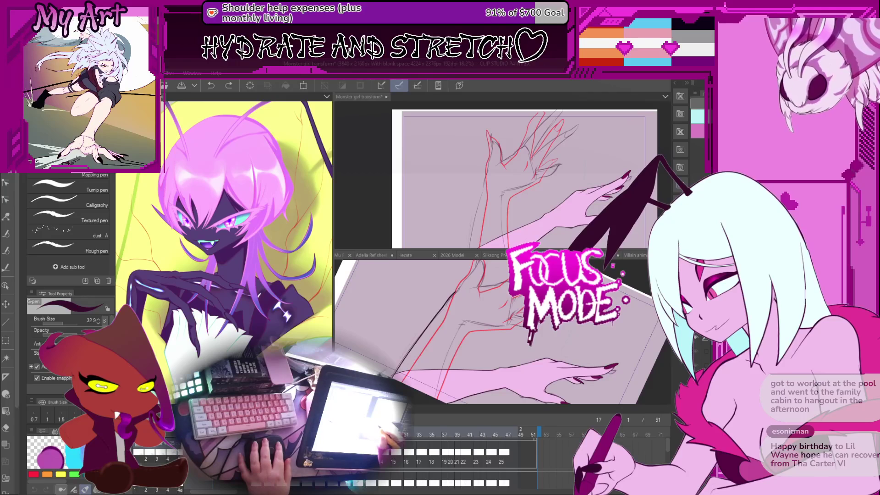
key("asciicircum")
key("asciicircum")
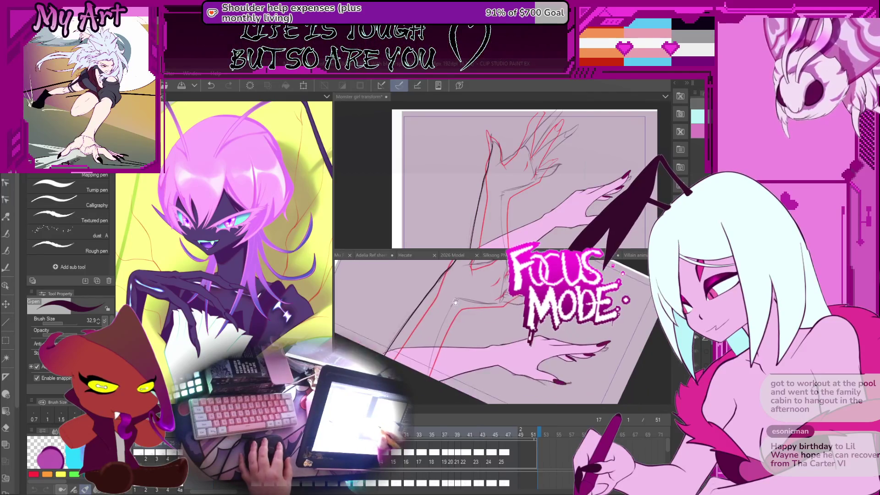
key("minus")
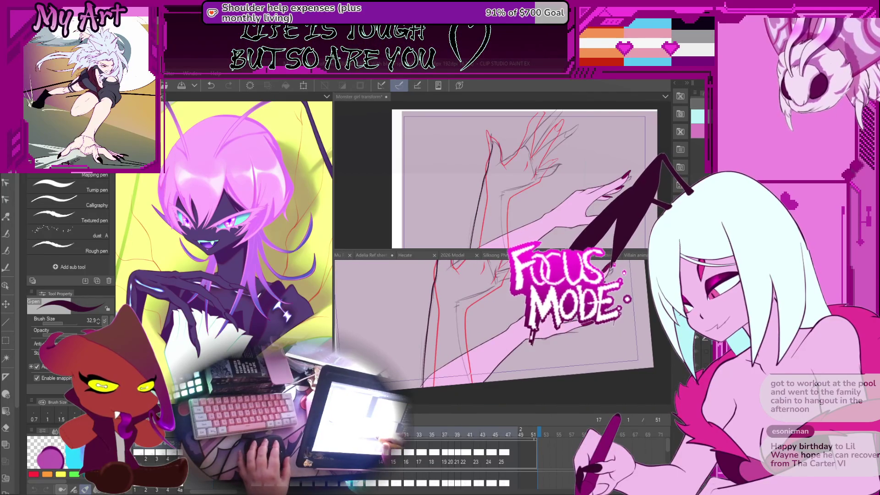
key("asciicircum")
key("asciicircum")
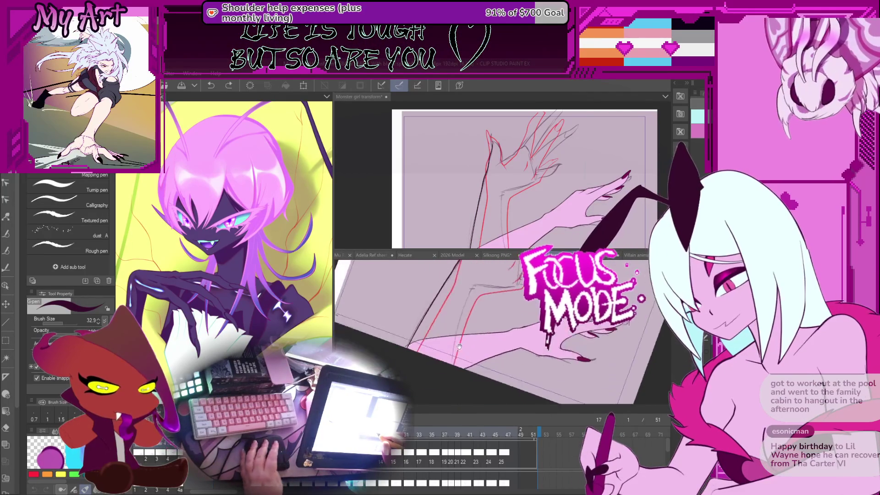
key("minus")
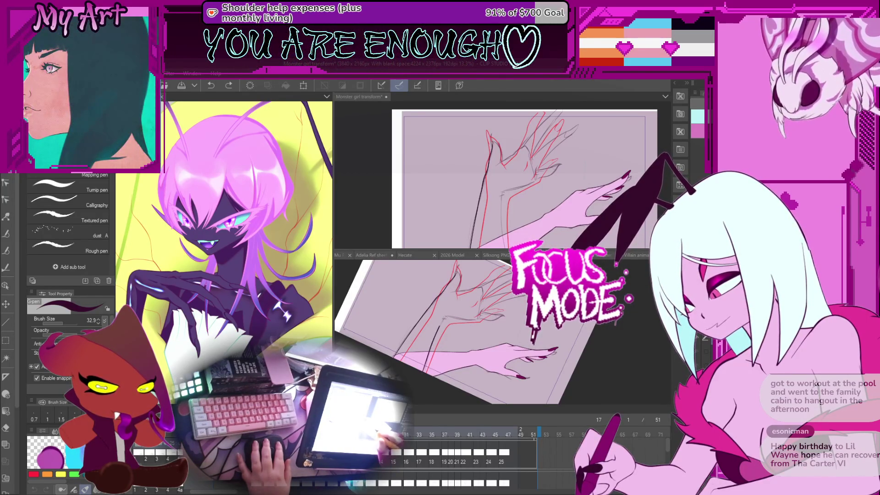
mouse_move(449, 339)
left_mouse_down()
mouse_move(477, 334)
mouse_move(470, 361)
left_mouse_up()
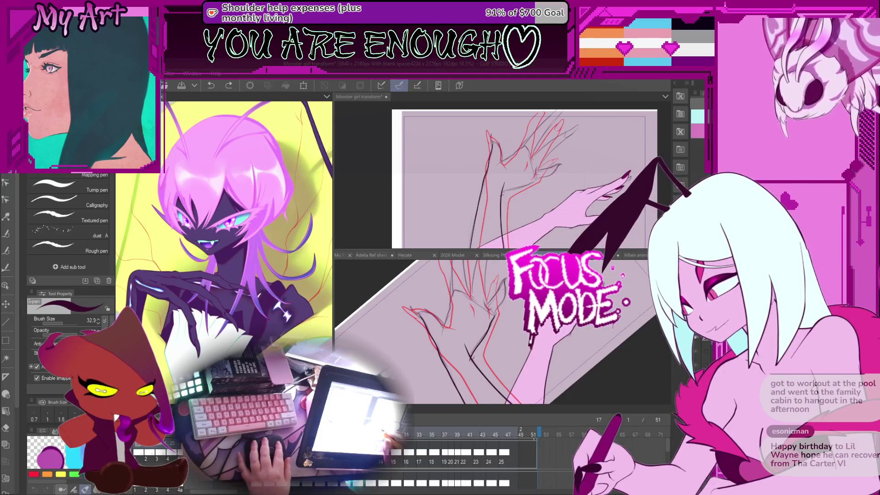
mouse_move(471, 361)
left_mouse_down()
mouse_move(521, 345)
mouse_move(481, 334)
mouse_move(496, 326)
left_mouse_up()
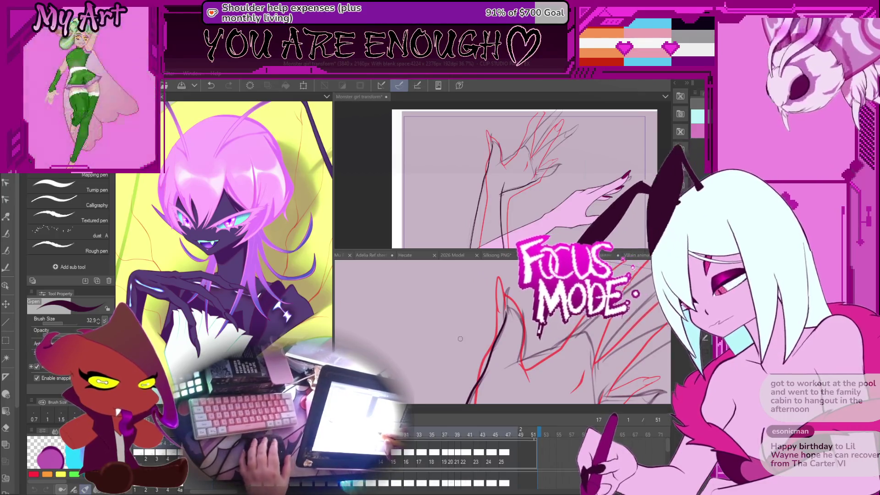
Step: Ink a short dark G-pen stroke curving on the forearm between the red sketch lines
mouse_move(523, 358)
left_mouse_down()
mouse_move(495, 335)
mouse_move(481, 343)
left_mouse_up()
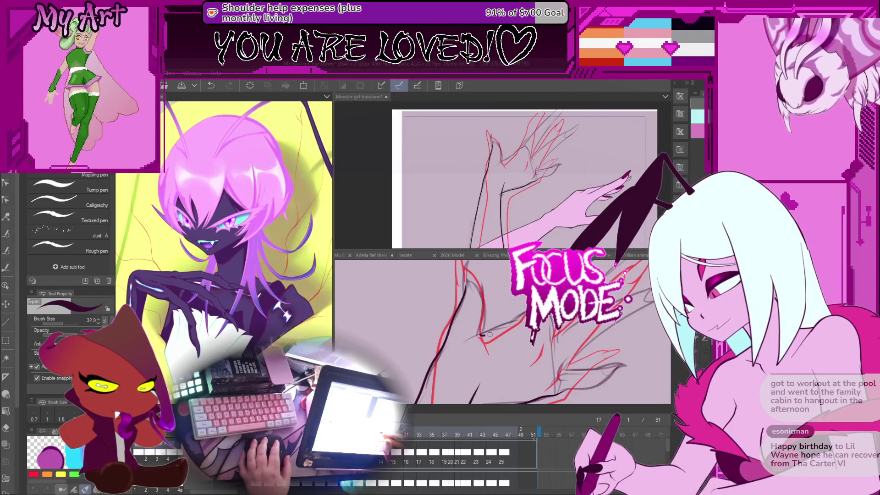
left_click_drag(480, 339, 488, 352)
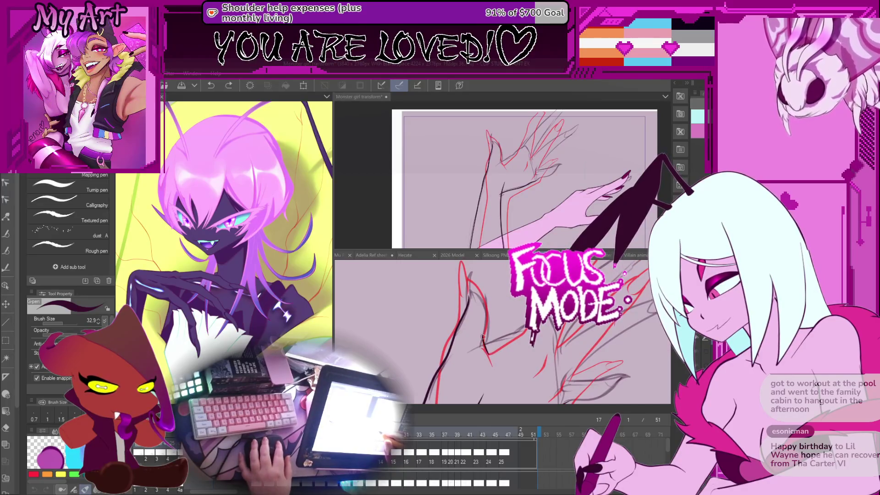
left_click_drag(482, 345, 506, 339)
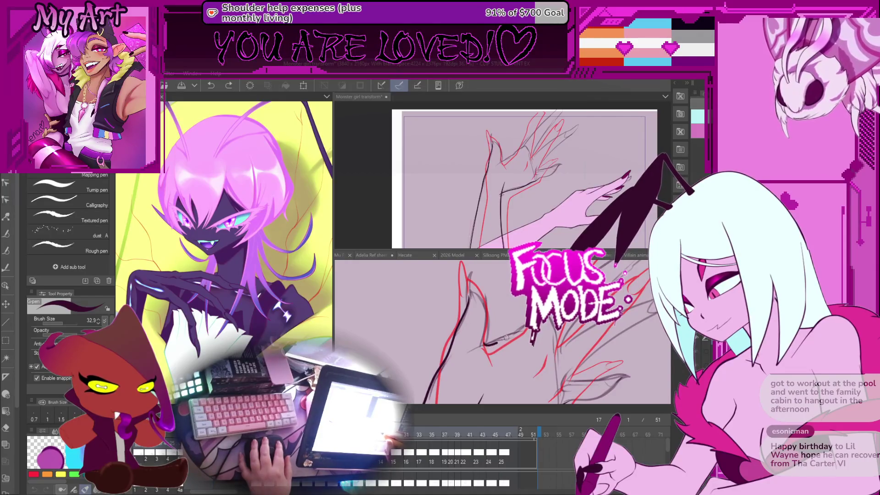
scroll(523, 311, "up", 2)
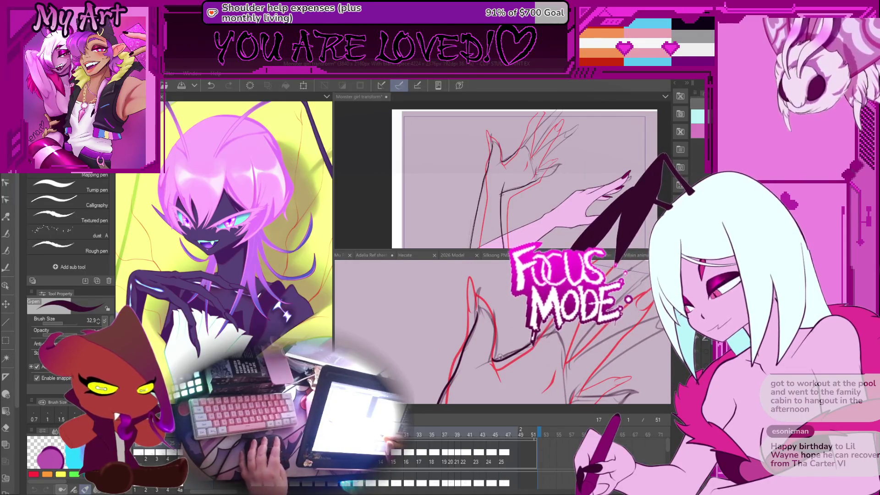
key("y")
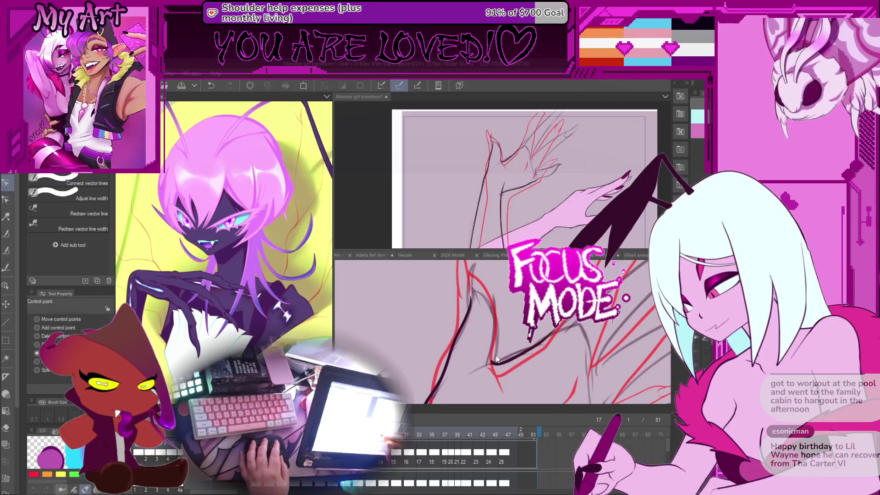
scroll(491, 349, "down", 1)
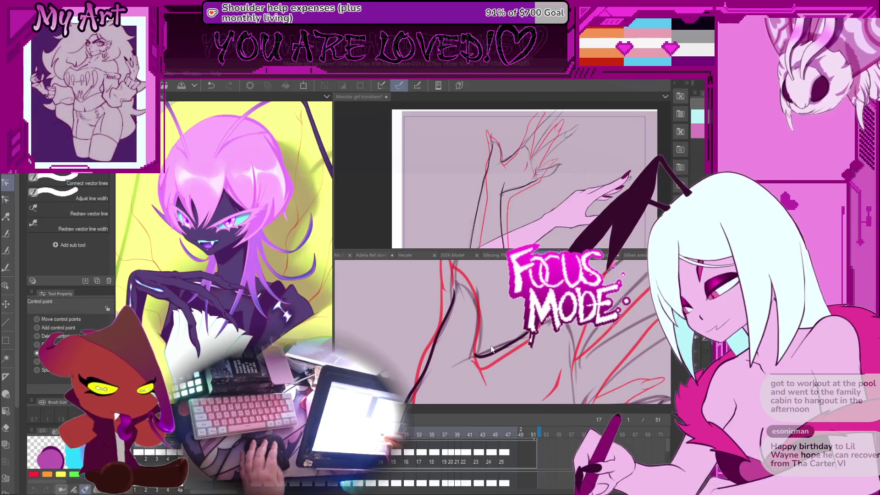
Step: Compare frames 19 and 17, then select the black arm stroke's control points
key("Right")
key("Right")
key("Left")
key("Left")
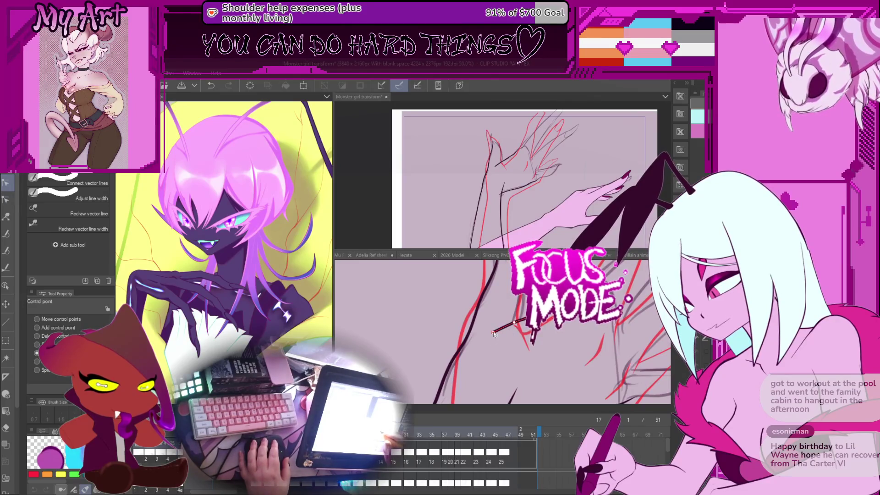
scroll(460, 346, "down", 4)
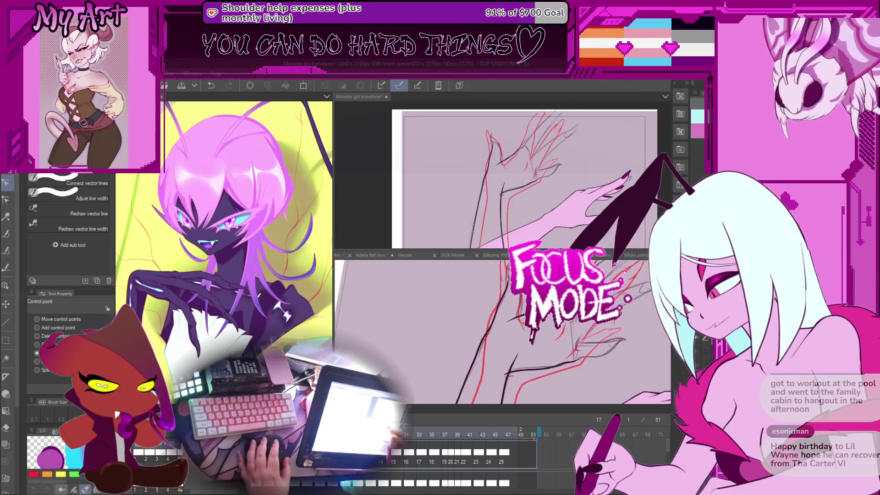
scroll(494, 338, "up", 2)
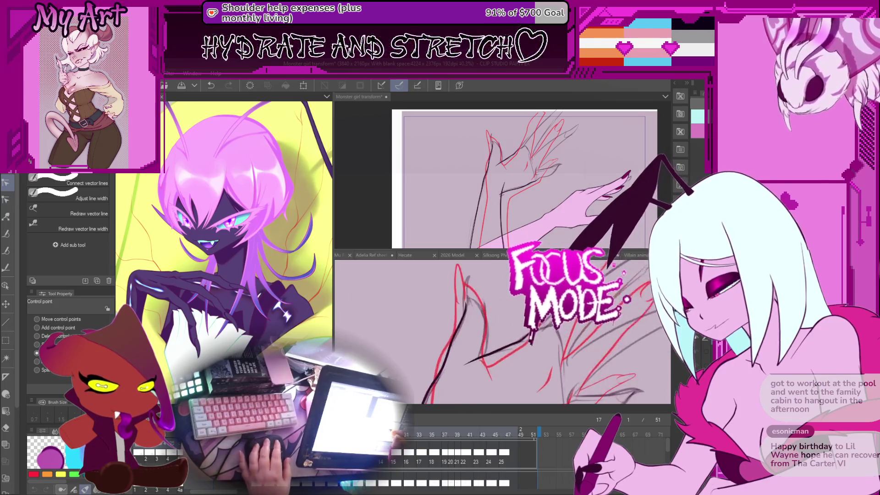
left_click(489, 341)
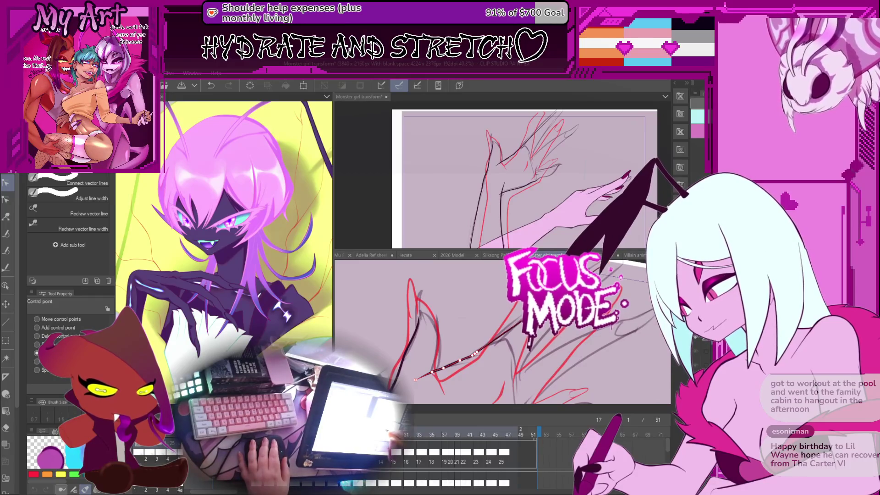
left_click_drag(491, 343, 504, 338)
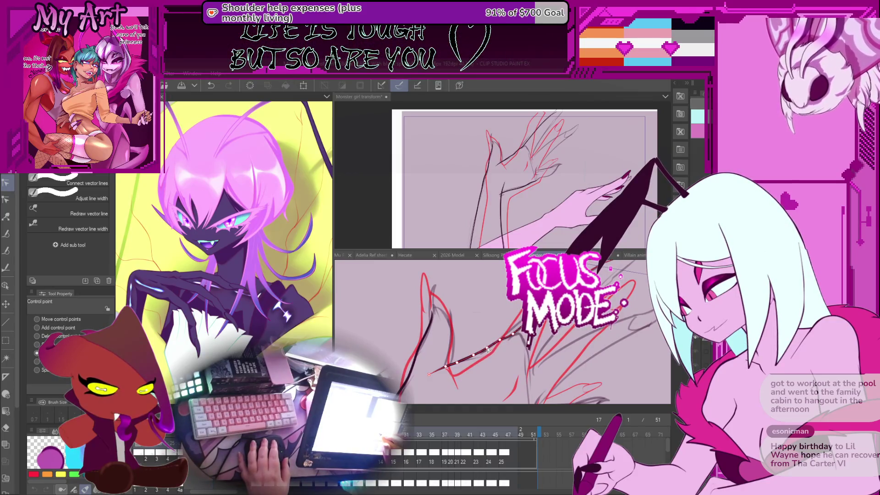
left_click_drag(487, 349, 537, 337)
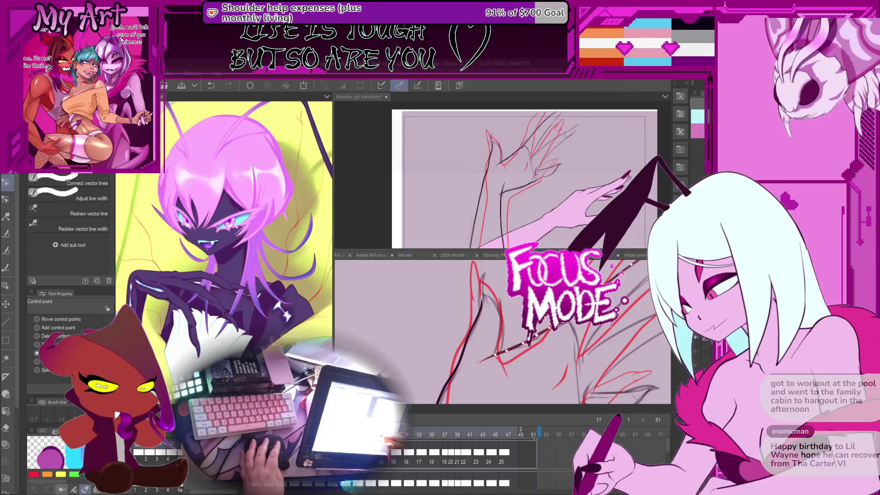
Step: Drag a control point to reshape the black vector line along the arm
key("p")
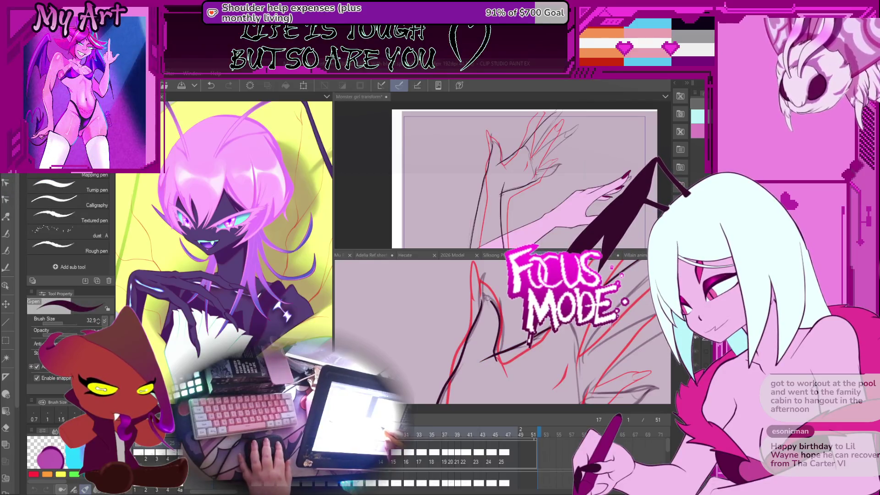
left_click_drag(482, 297, 489, 344)
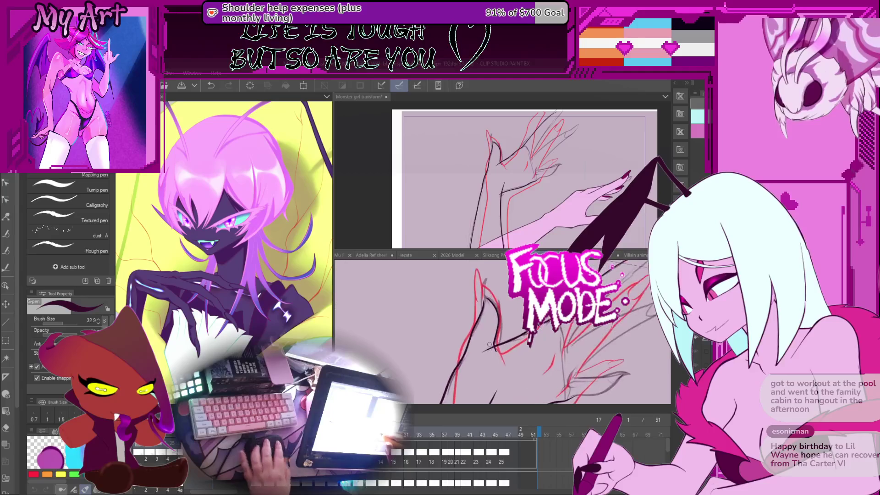
key("y")
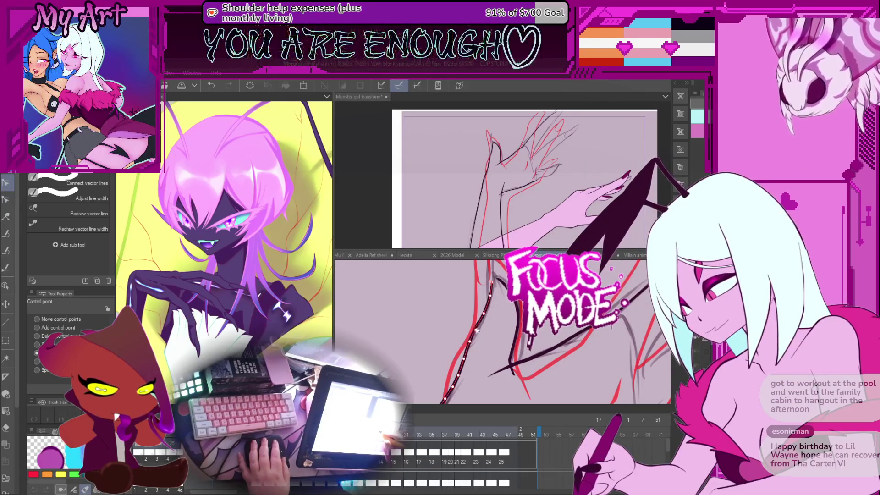
left_click_drag(485, 313, 493, 299)
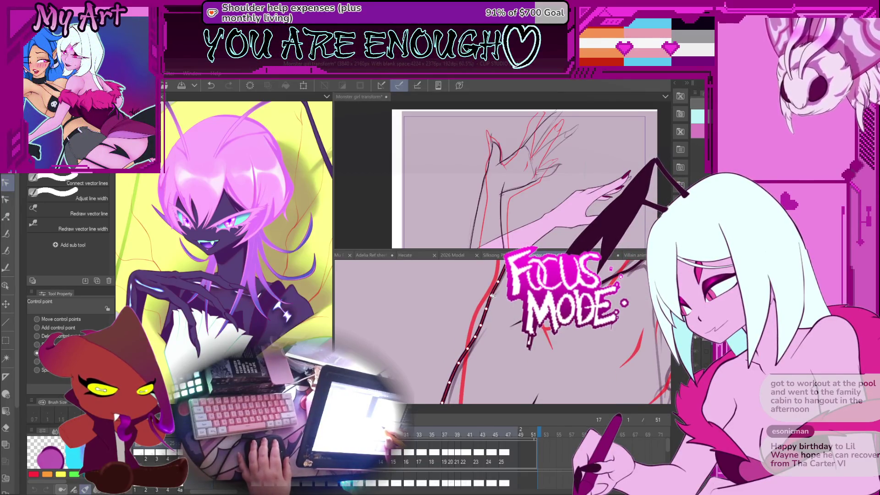
left_click_drag(470, 353, 498, 338)
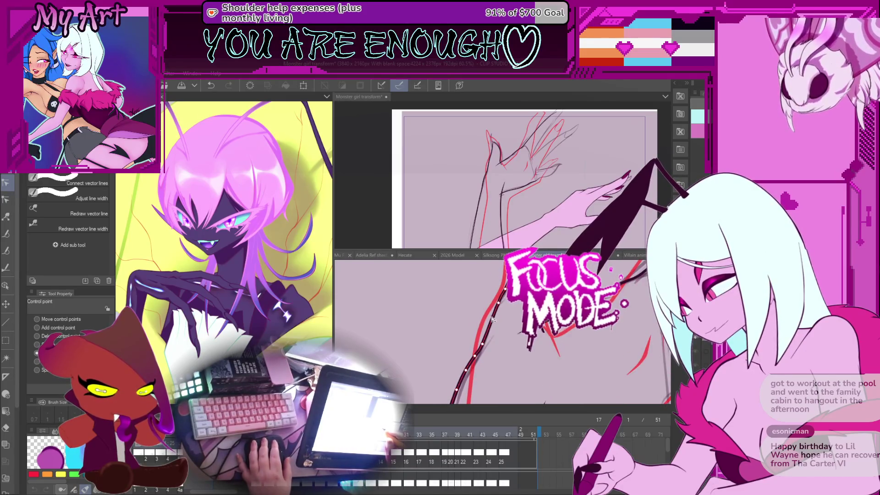
left_click_drag(486, 341, 487, 328)
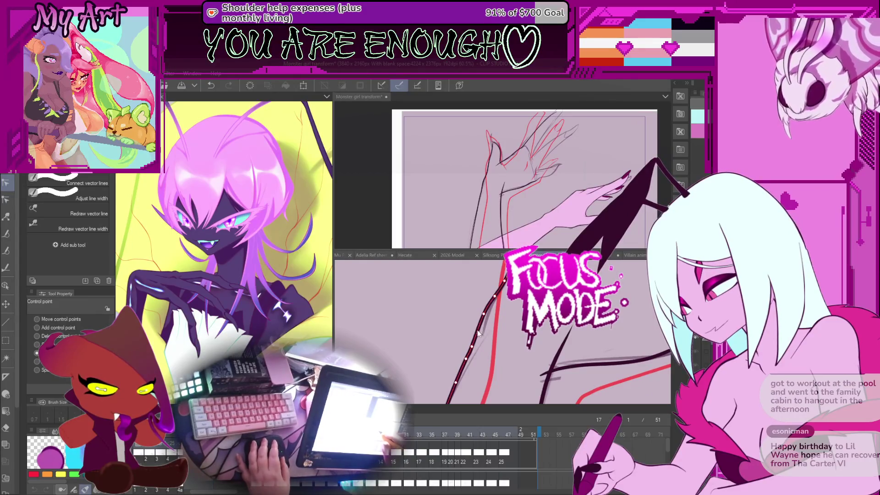
mouse_move(483, 324)
left_mouse_down()
mouse_move(501, 308)
mouse_move(496, 332)
mouse_move(505, 340)
mouse_move(465, 359)
mouse_move(475, 337)
left_mouse_up()
Step: Try bending the black line into a sharp V, undo it, and compare frames 15, 19 and 17
key("p")
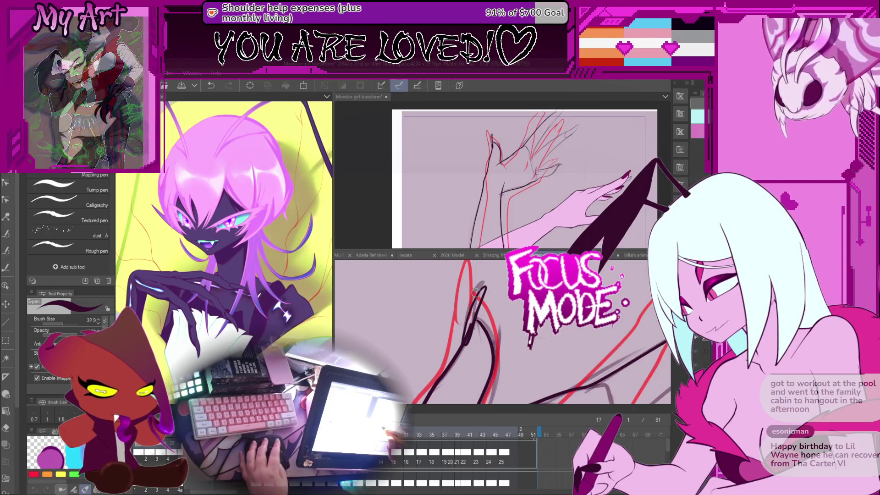
key("y")
key("y")
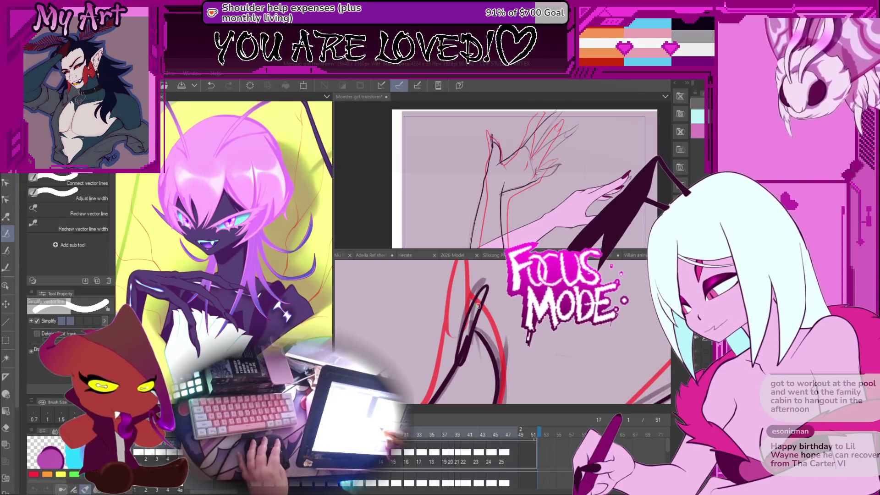
key("y")
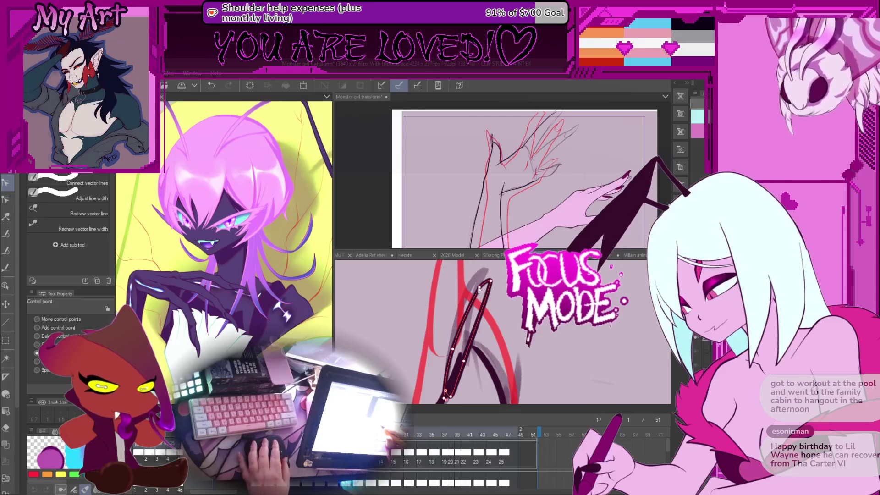
mouse_move(477, 299)
left_mouse_down()
mouse_move(501, 315)
mouse_move(513, 305)
mouse_move(498, 316)
mouse_move(477, 315)
mouse_move(484, 335)
left_mouse_up()
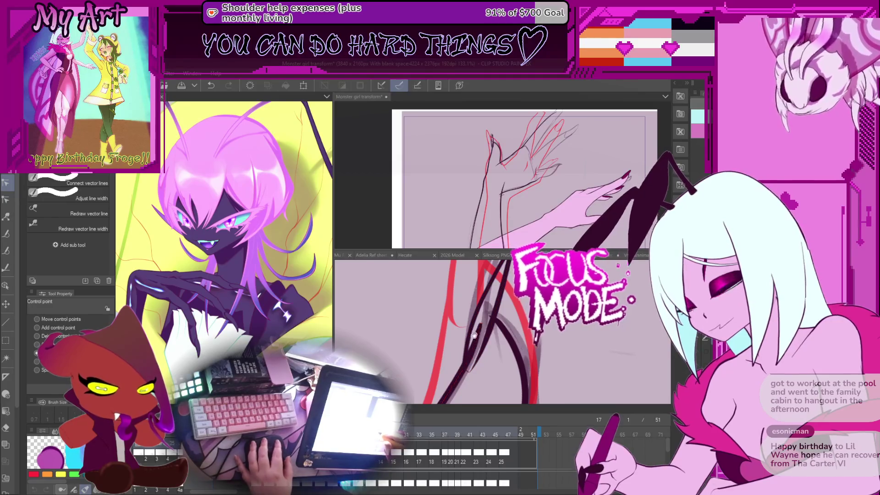
left_click_drag(469, 360, 473, 366)
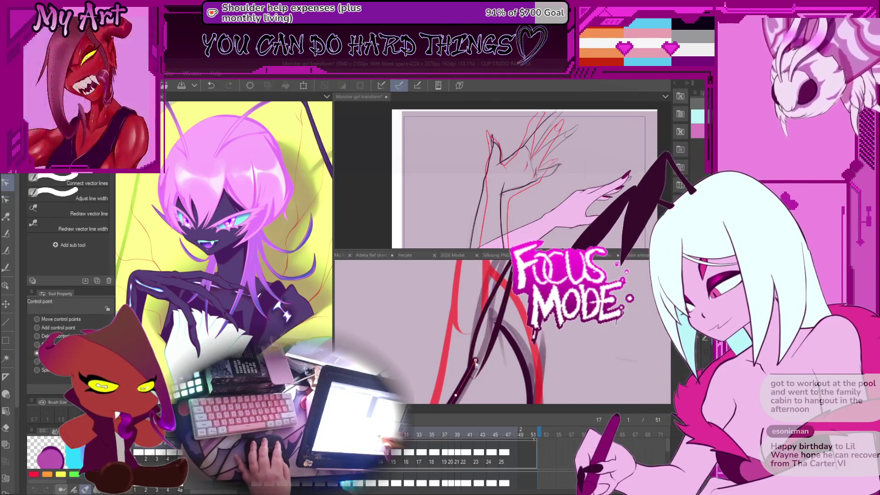
left_click_drag(471, 369, 500, 298)
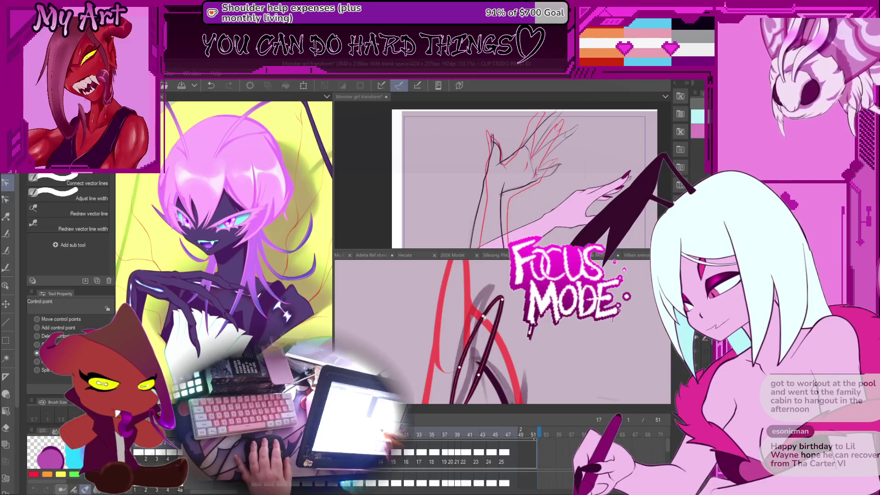
key("ctrl+z")
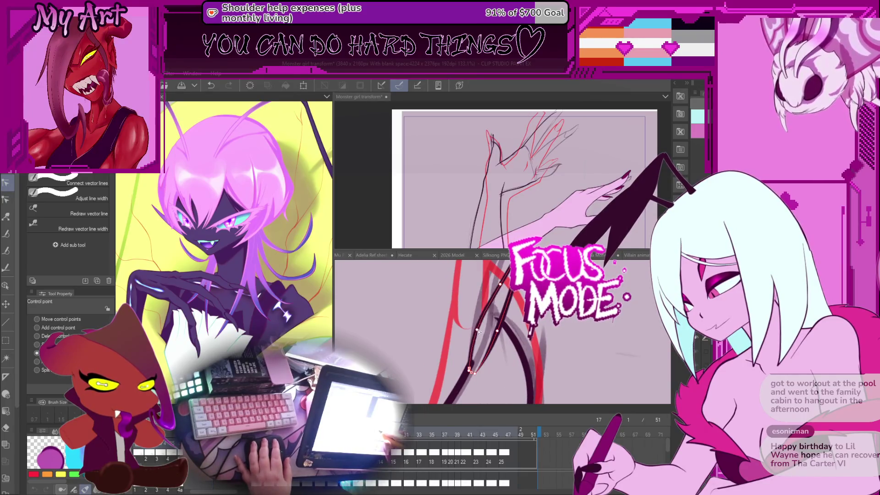
key("ctrl+z")
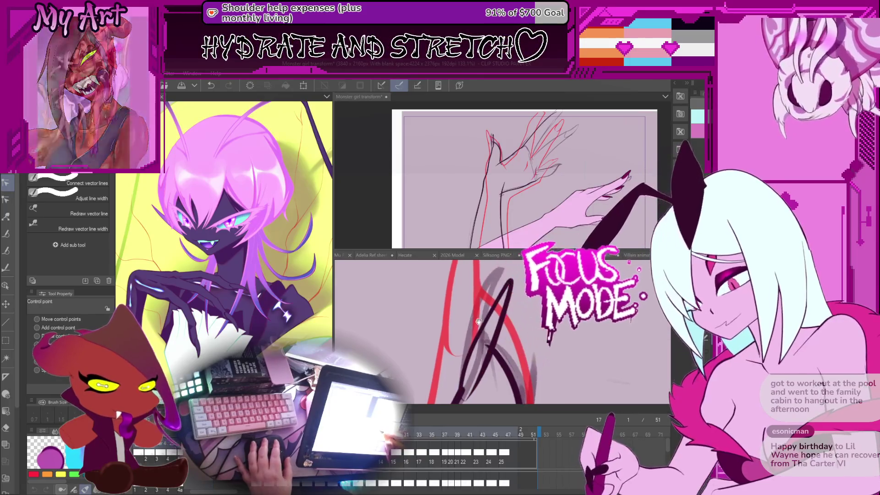
key("ctrl+y")
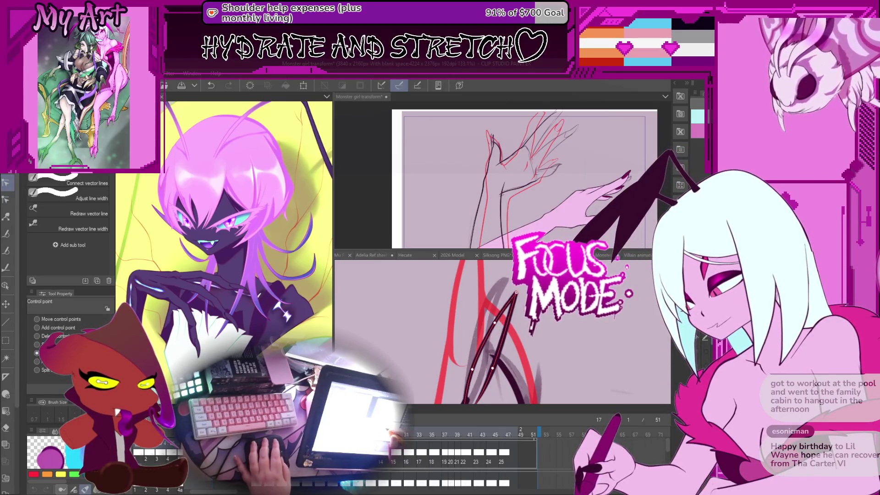
key("Left")
key("Left")
key("Right")
key("Right")
key("Right")
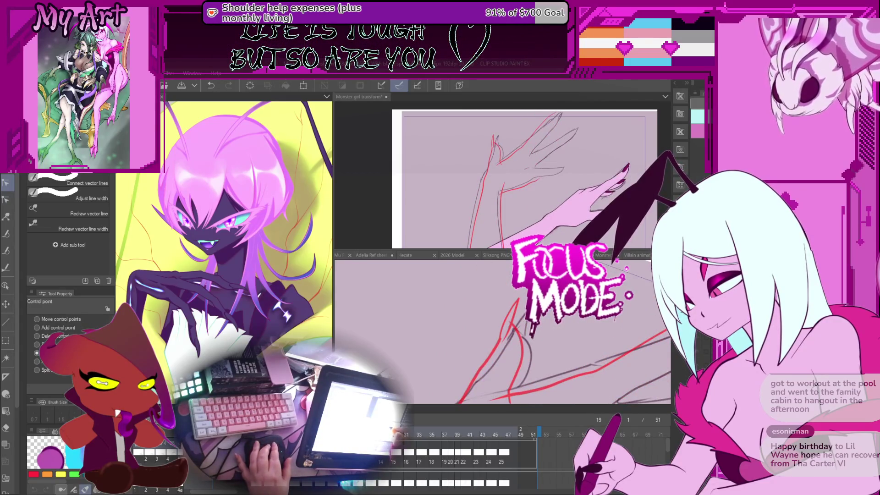
key("Left")
key("Left")
Step: Reshape the black vector line near the claw and check it against frame 19
mouse_move(503, 318)
left_mouse_down()
mouse_move(508, 299)
mouse_move(490, 318)
mouse_move(514, 314)
mouse_move(512, 324)
mouse_move(522, 313)
mouse_move(512, 307)
mouse_move(491, 347)
mouse_move(440, 357)
mouse_move(436, 371)
left_mouse_up()
key("p")
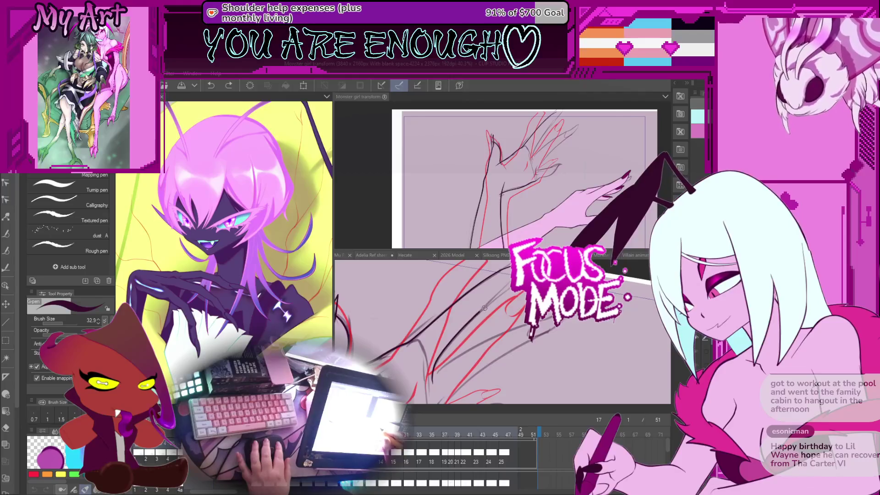
scroll(522, 323, "down", 3)
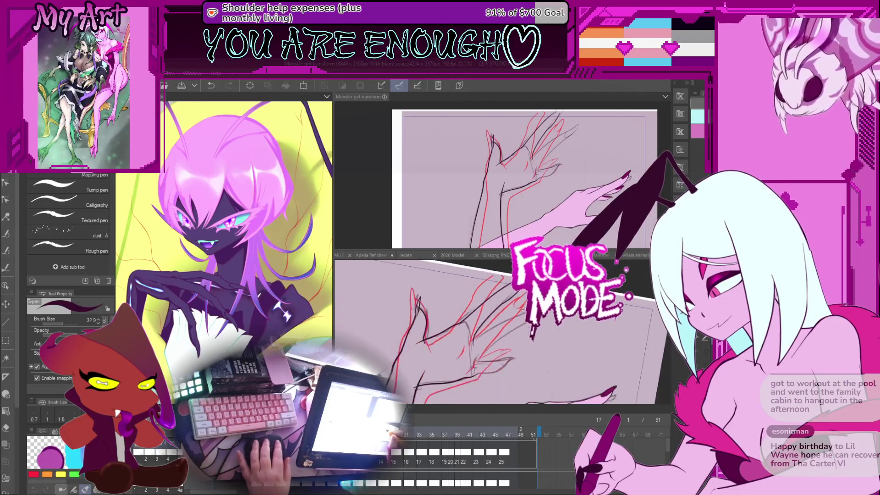
key("Right")
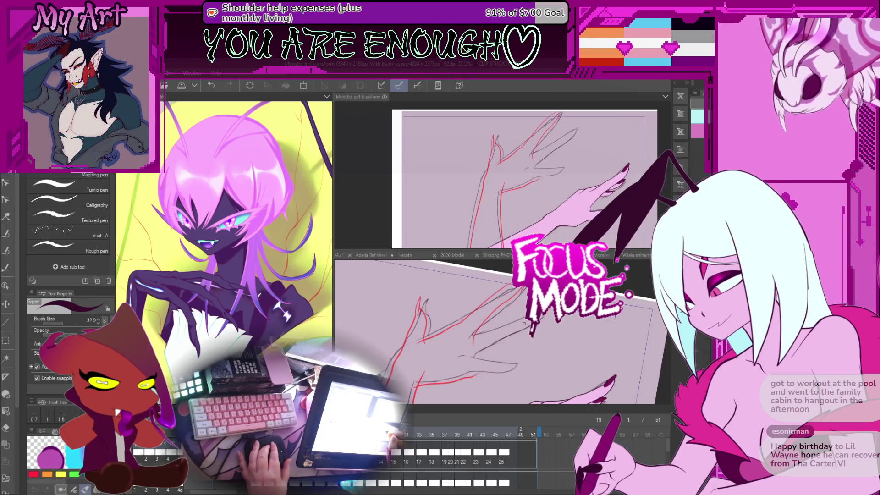
key("Left")
key("Left")
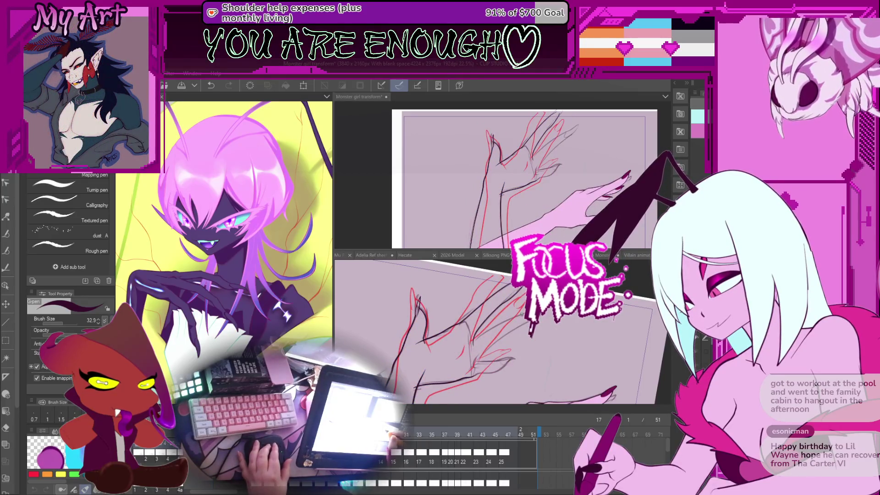
scroll(522, 315, "up", 3)
Step: Compare frame 17 with frames 15 and 19 in a rotated view, then ready the Vector eraser
key("y")
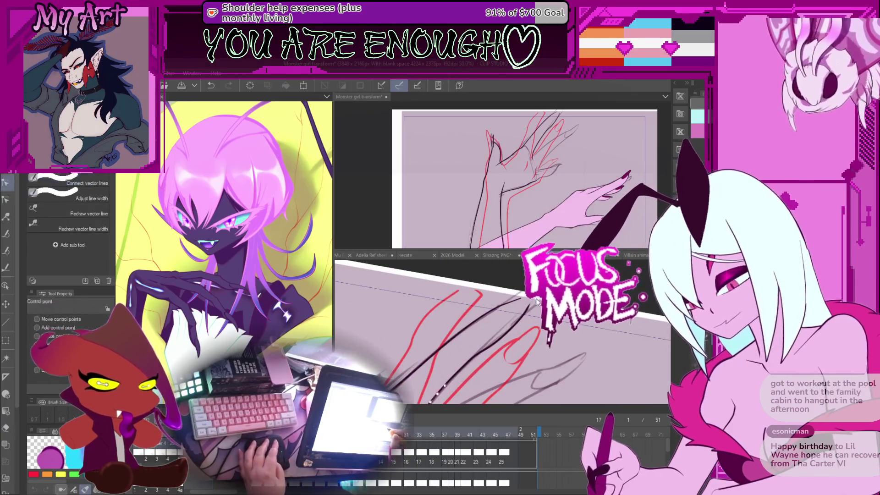
scroll(537, 303, "up", 2)
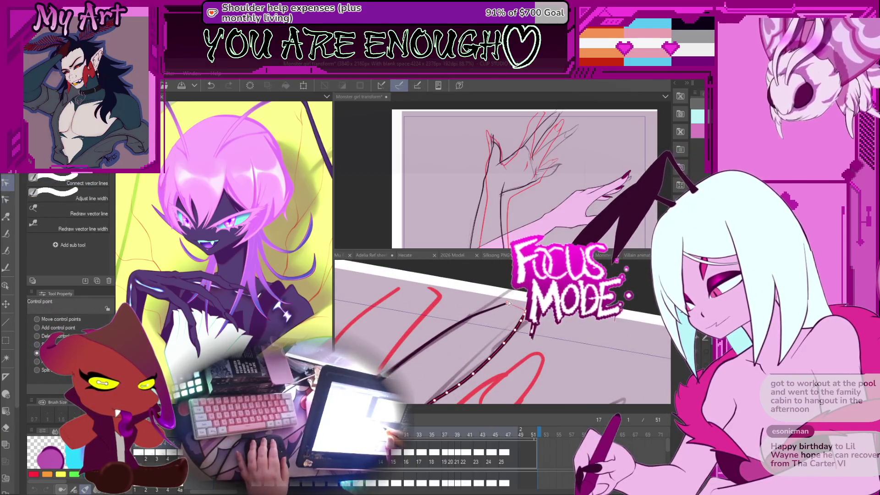
scroll(520, 333, "down", 2)
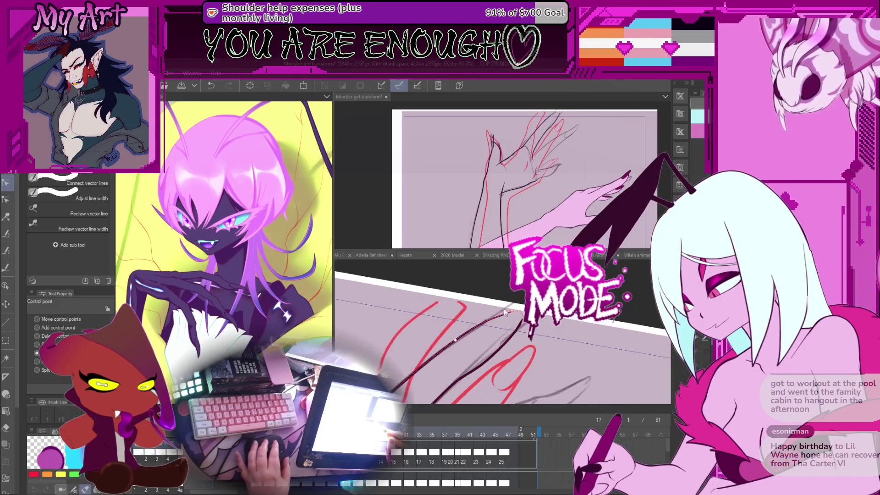
key("Left")
key("Left")
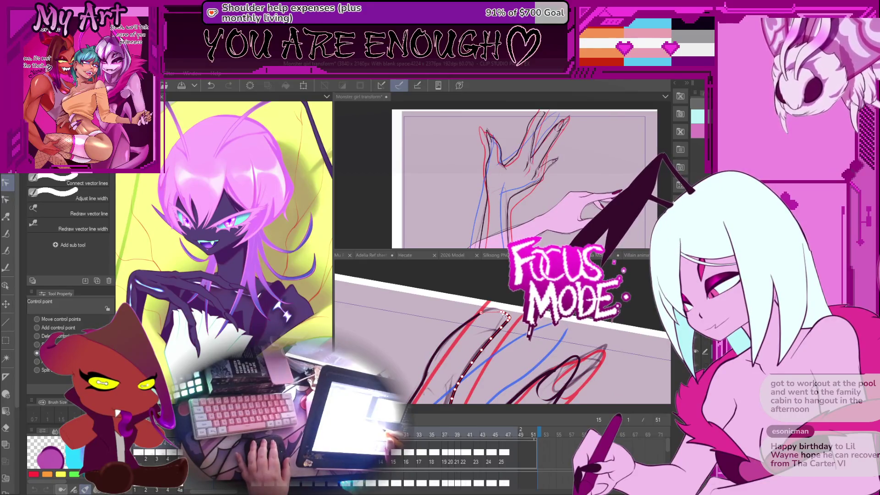
key("Right")
key("Right")
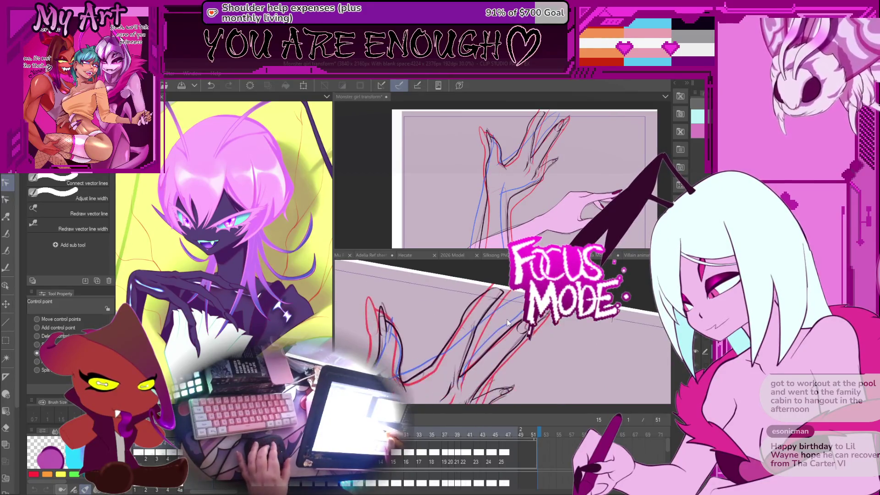
mouse_move(518, 342)
left_mouse_down()
mouse_move(508, 310)
mouse_move(500, 314)
mouse_move(517, 299)
mouse_move(482, 347)
mouse_move(490, 362)
mouse_move(501, 344)
mouse_move(482, 339)
mouse_move(489, 353)
mouse_move(499, 337)
left_mouse_up()
key("Right")
key("Right")
key("Left")
key("Left")
key("y")
key("e")
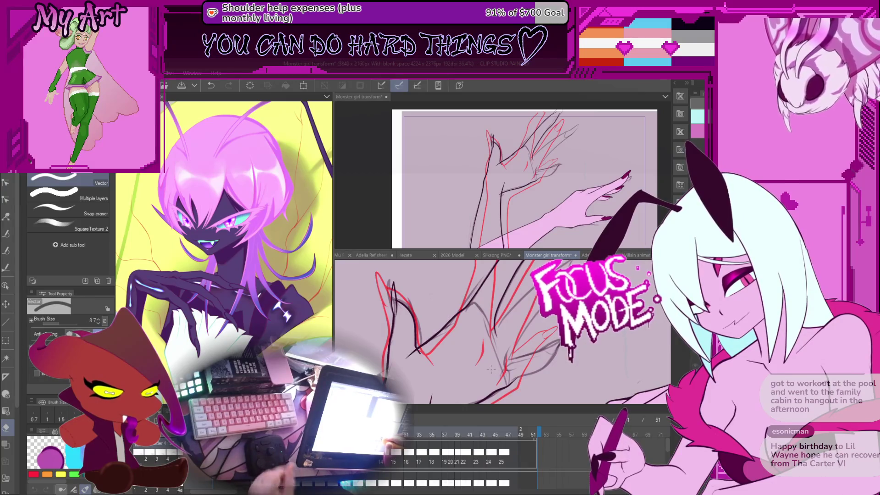
Step: Rotate the view and flip through frames 21, 17 and 15 to check the sketch
left_click_drag(491, 369, 501, 345)
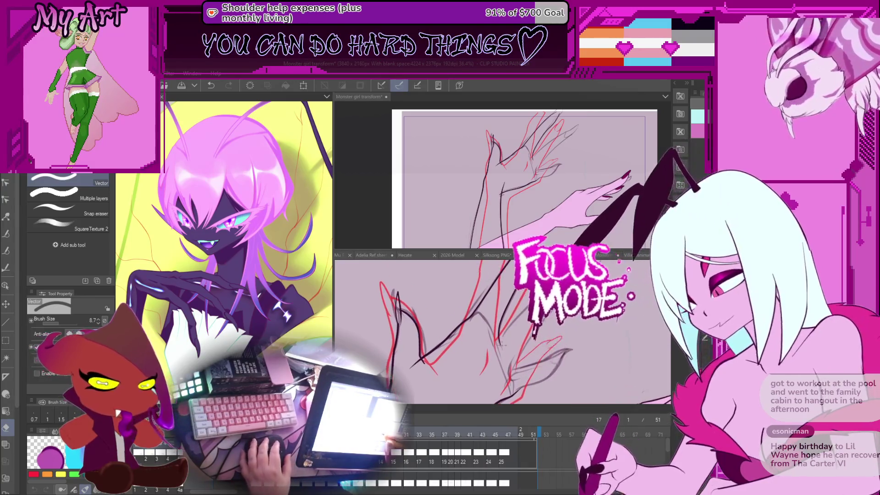
key("y")
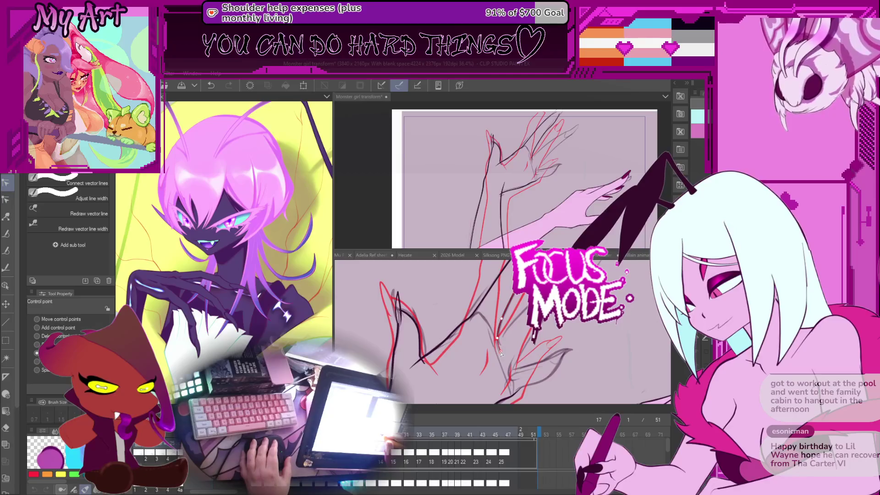
left_click_drag(501, 353, 487, 338)
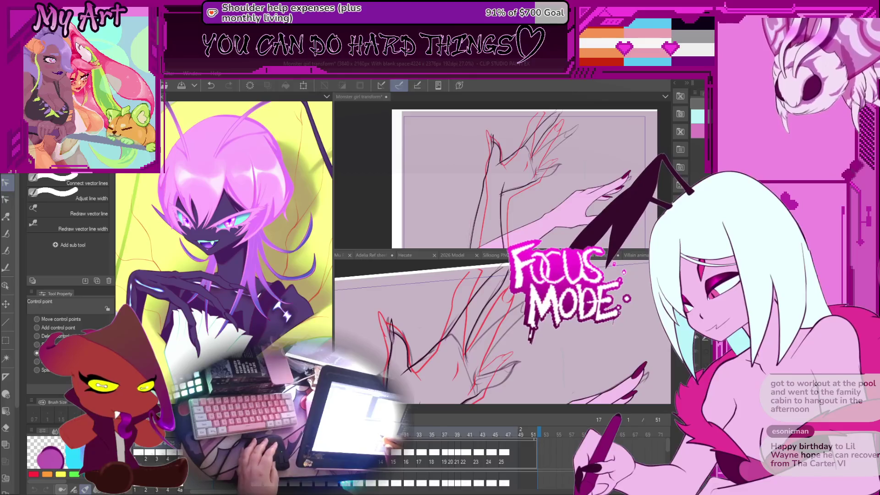
key("p")
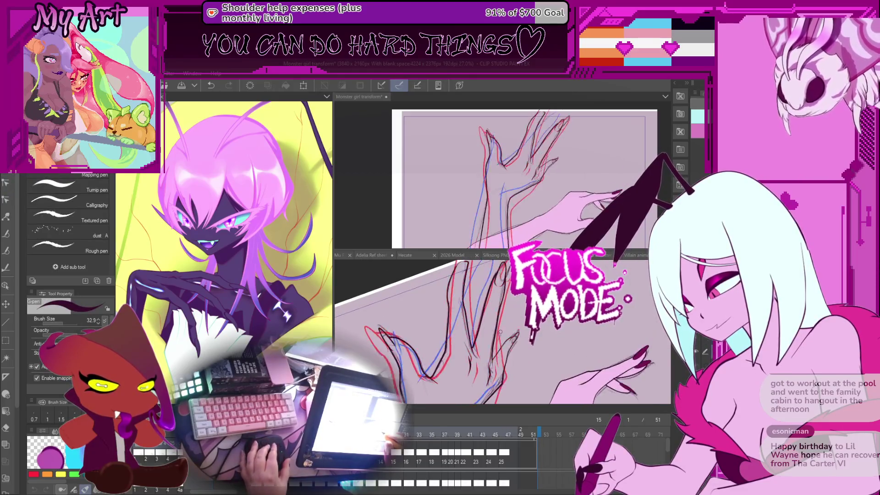
key("Right")
key("Right")
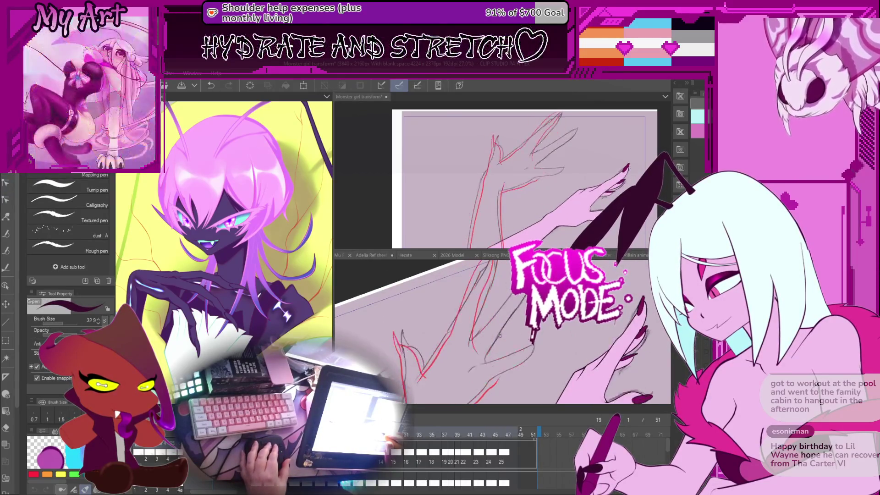
key("Left")
key("Left")
key("Left")
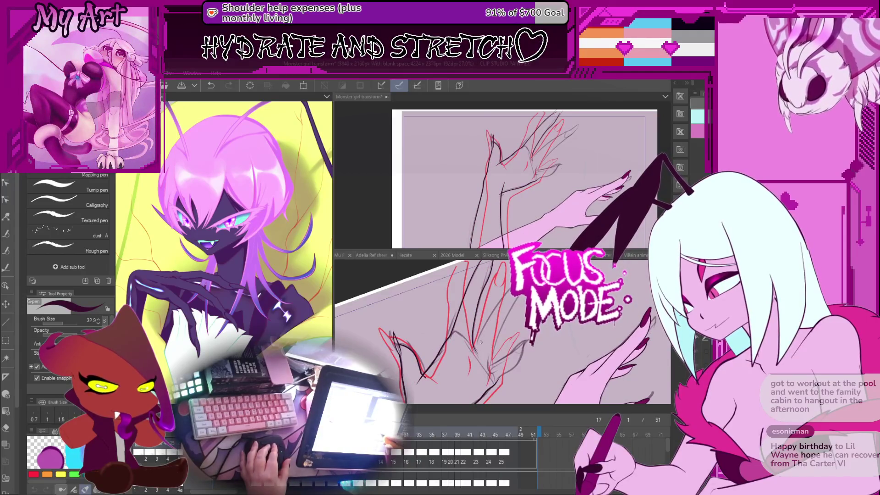
key("Left")
key("Left")
key("Right")
key("Right")
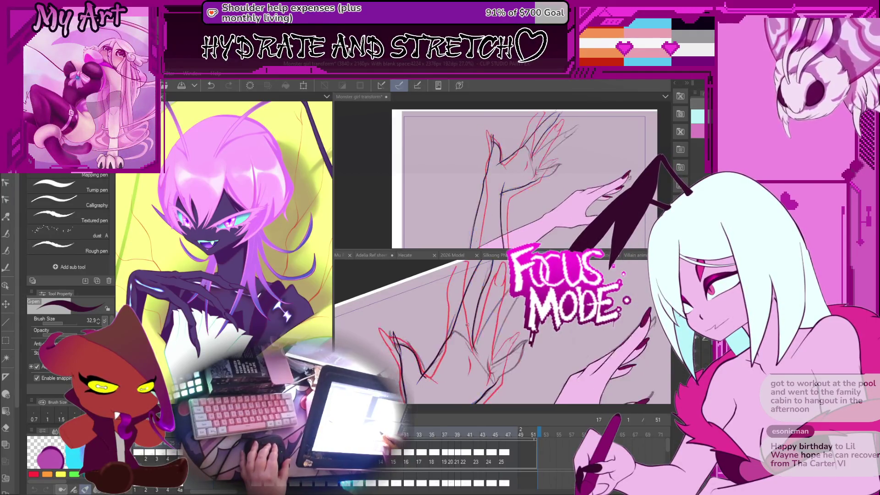
Step: Ink a dark stroke up along the arm on frame 17, comparing it with frame 15
scroll(472, 338, "up", 3)
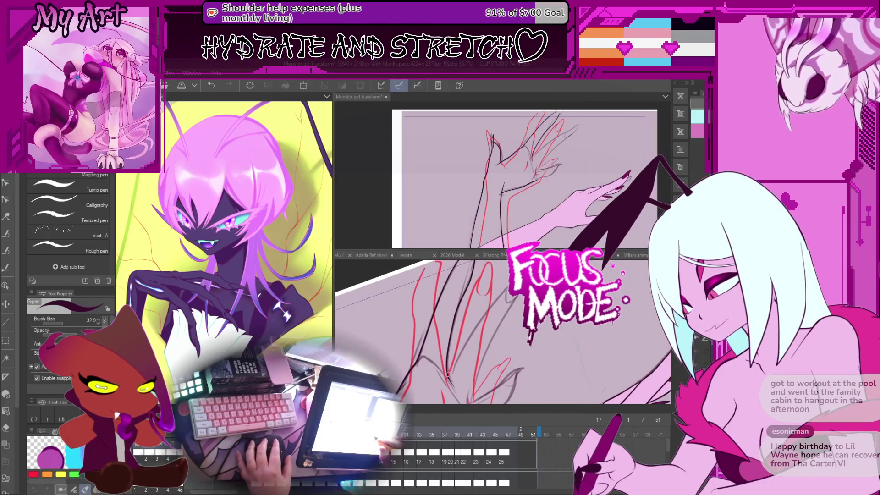
left_click_drag(444, 380, 484, 312)
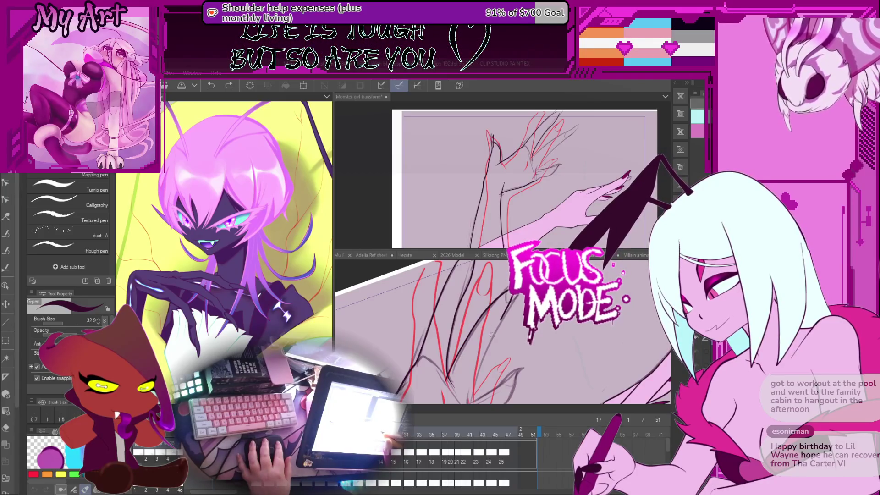
mouse_move(476, 369)
left_mouse_down()
mouse_move(474, 346)
mouse_move(485, 364)
mouse_move(480, 343)
left_mouse_up()
scroll(482, 342, "up", 5)
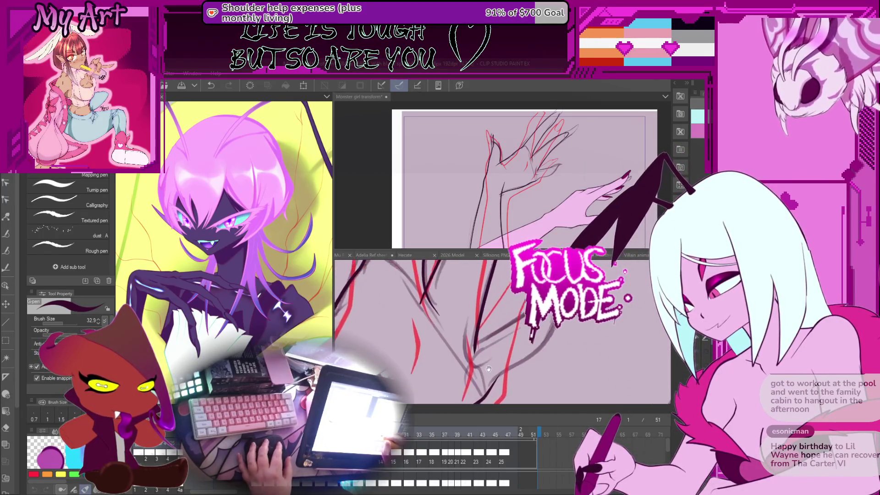
scroll(486, 342, "down", 5)
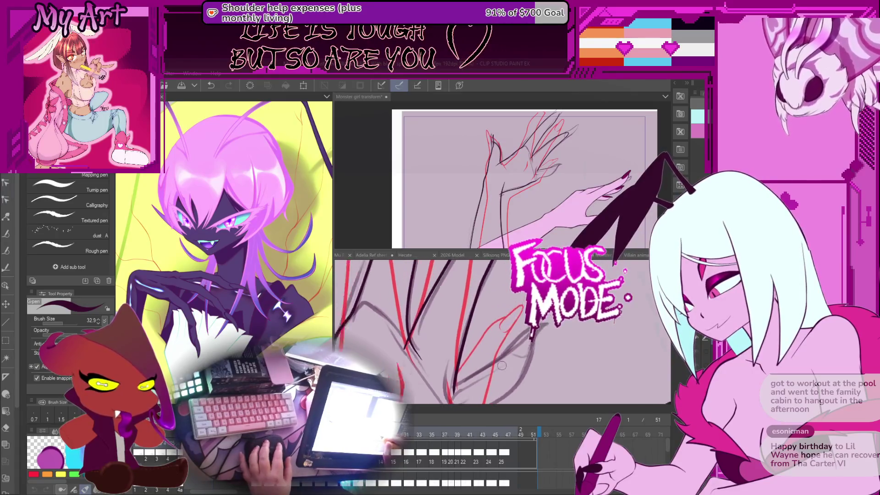
key("Left")
key("Left")
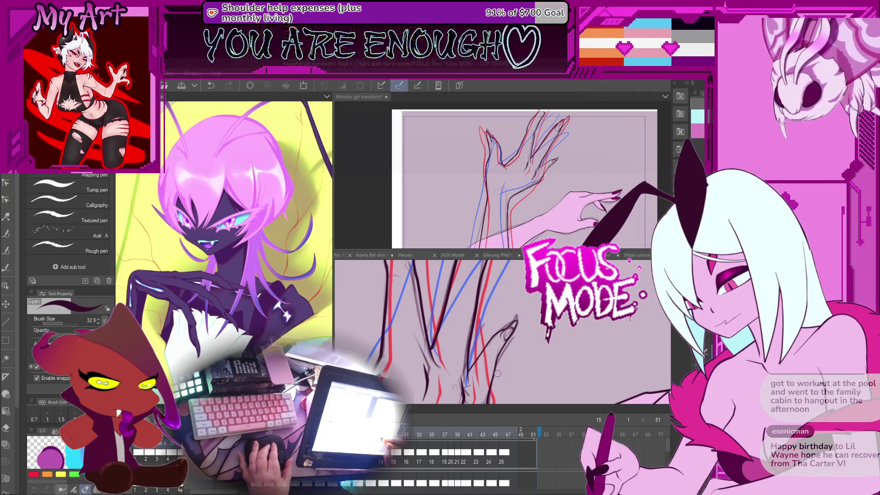
key("Right")
key("Right")
key("Left")
key("Left")
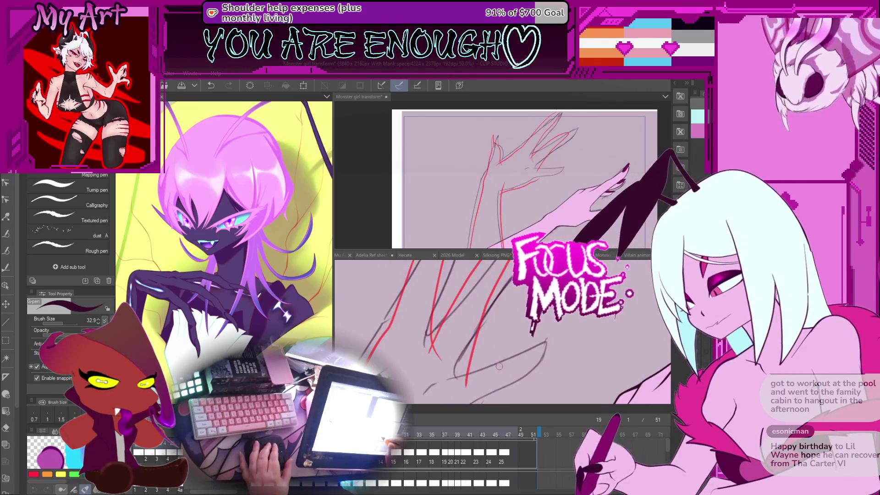
key("Right")
key("Right")
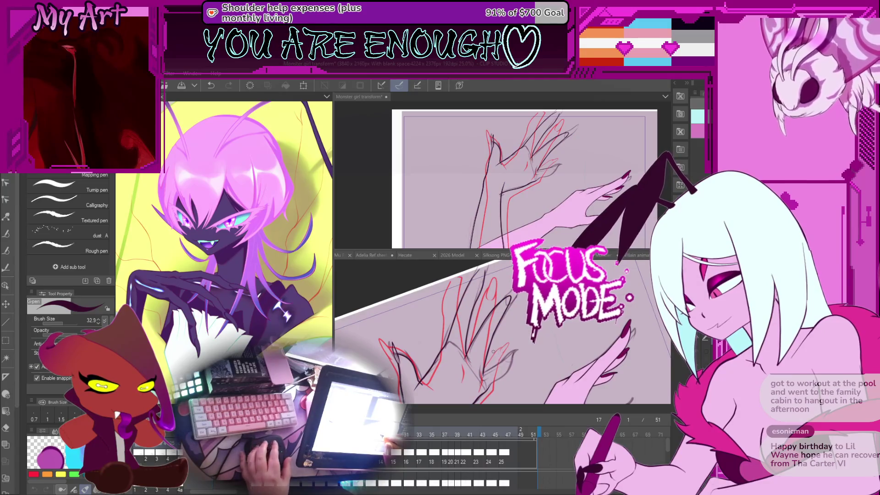
scroll(493, 351, "up", 3)
Step: Smooth the claw line with Simplify vector line by tracing over it
key("e")
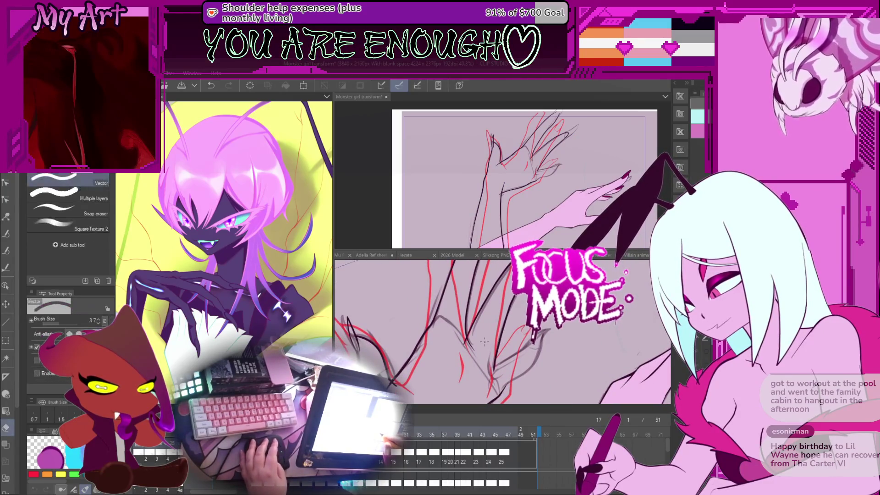
key("y")
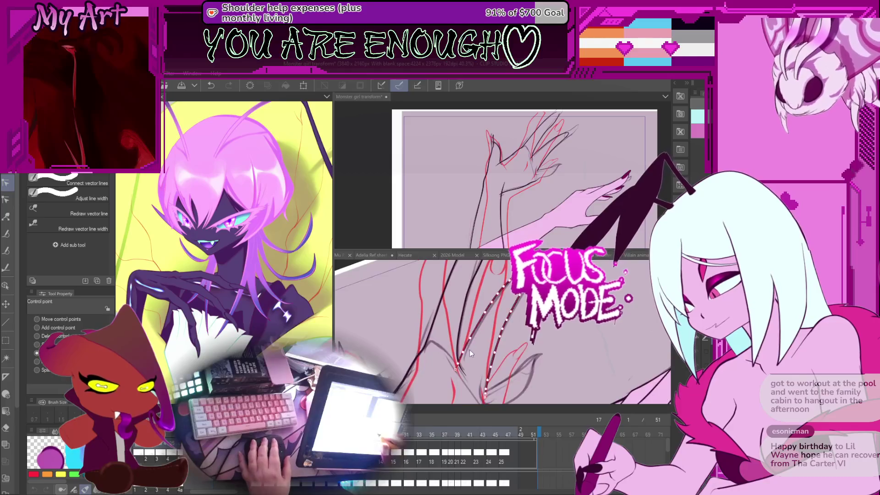
key("y")
left_click_drag(500, 321, 521, 332)
key("y")
scroll(460, 357, "up", 2)
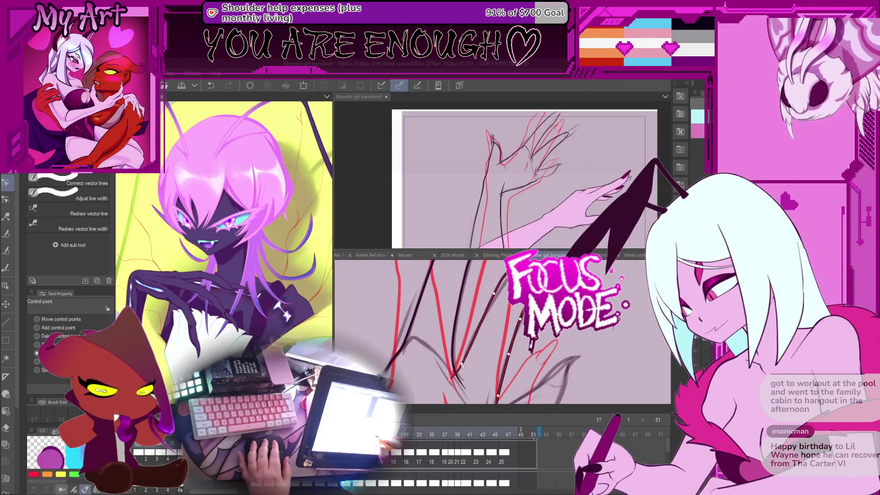
scroll(467, 353, "down", 2)
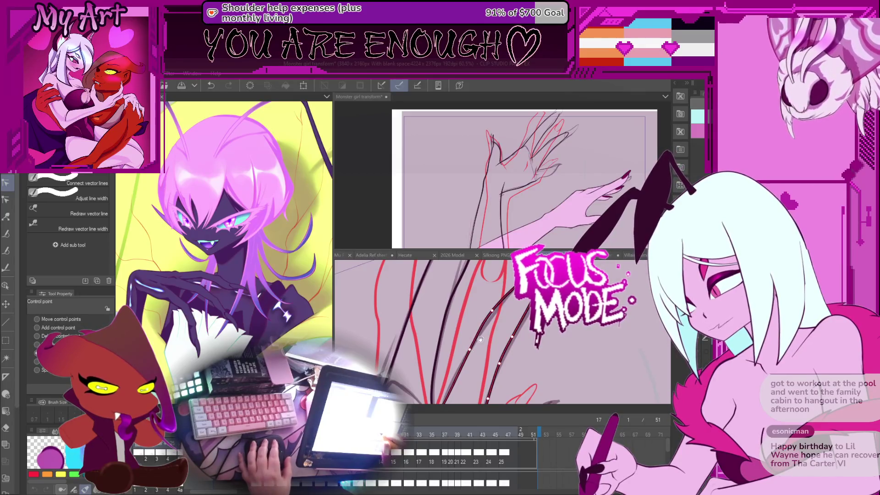
Step: Rotate to the next claw line, adjust its control points, then compare against frame 15
left_click_drag(480, 340, 463, 359)
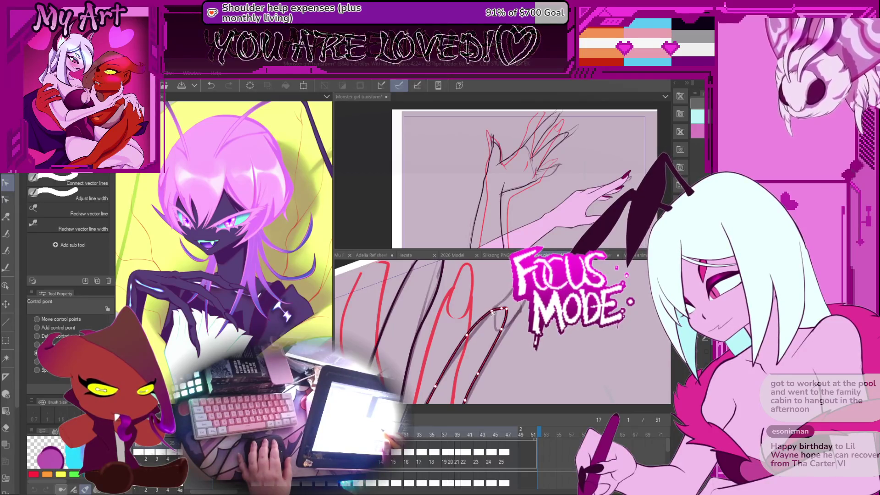
key("-")
mouse_move(499, 349)
left_mouse_down()
mouse_move(475, 344)
mouse_move(468, 373)
left_mouse_up()
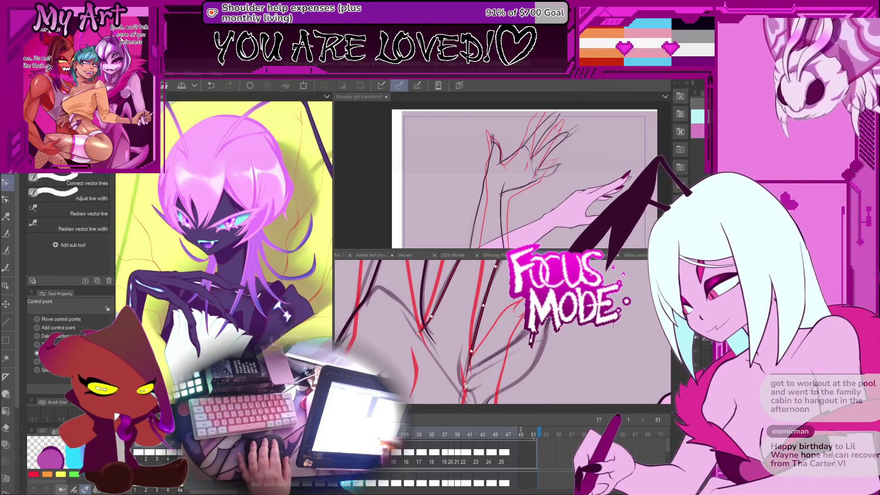
left_click_drag(468, 358, 452, 389)
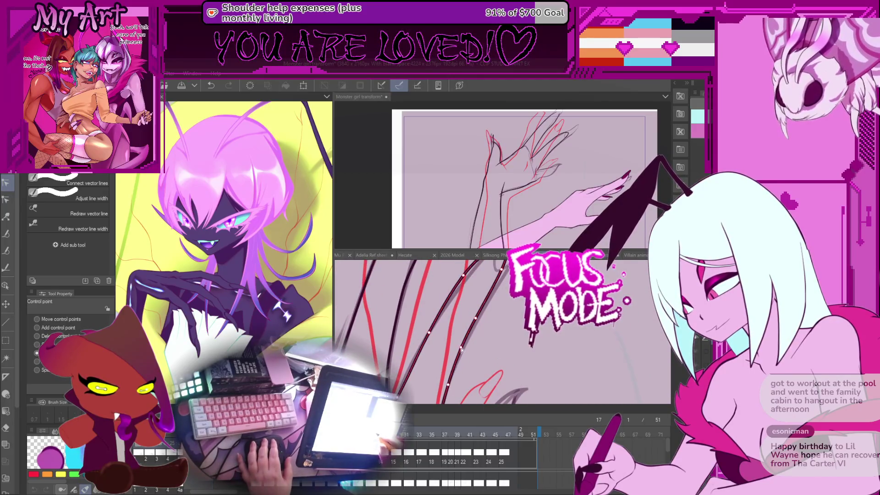
mouse_move(462, 349)
left_mouse_down()
mouse_move(472, 354)
mouse_move(508, 329)
left_mouse_up()
left_click(503, 316)
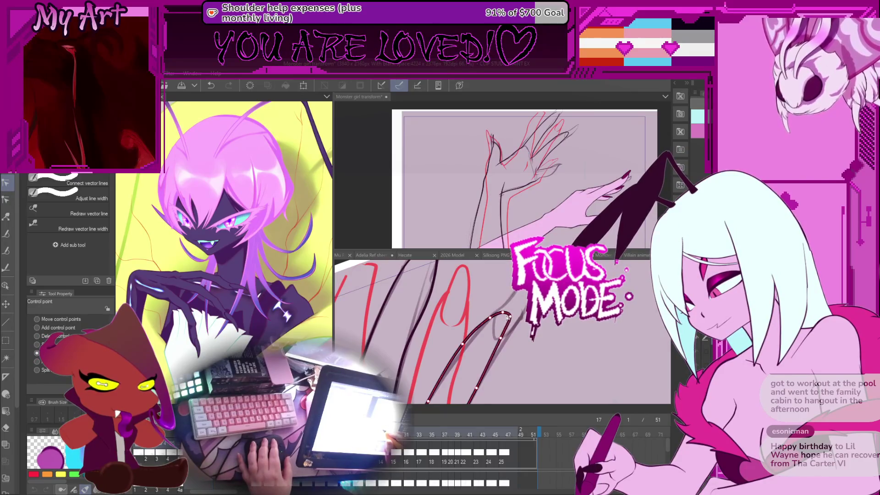
left_click(503, 337)
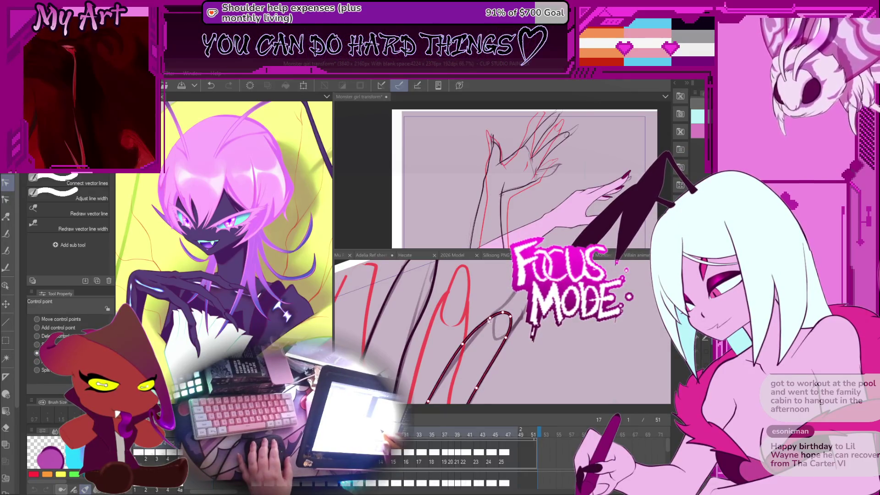
mouse_move(488, 320)
left_mouse_down()
mouse_move(499, 350)
mouse_move(520, 372)
left_mouse_up()
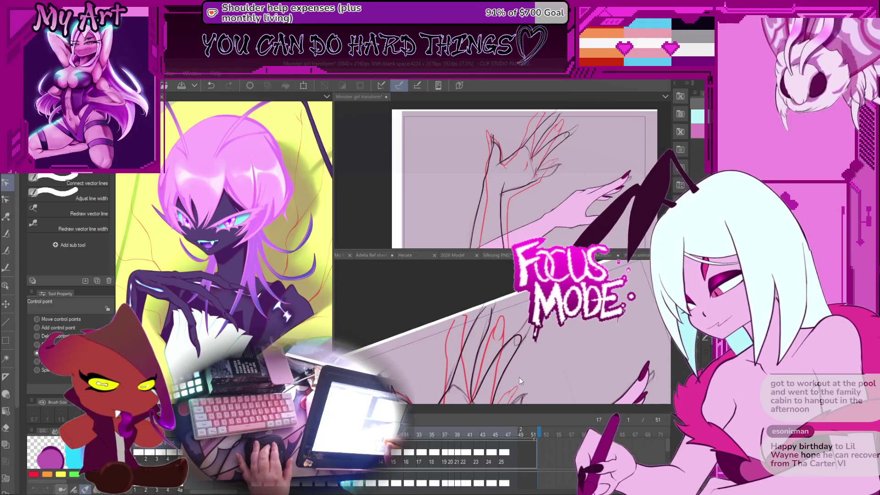
scroll(512, 363, "up", 2)
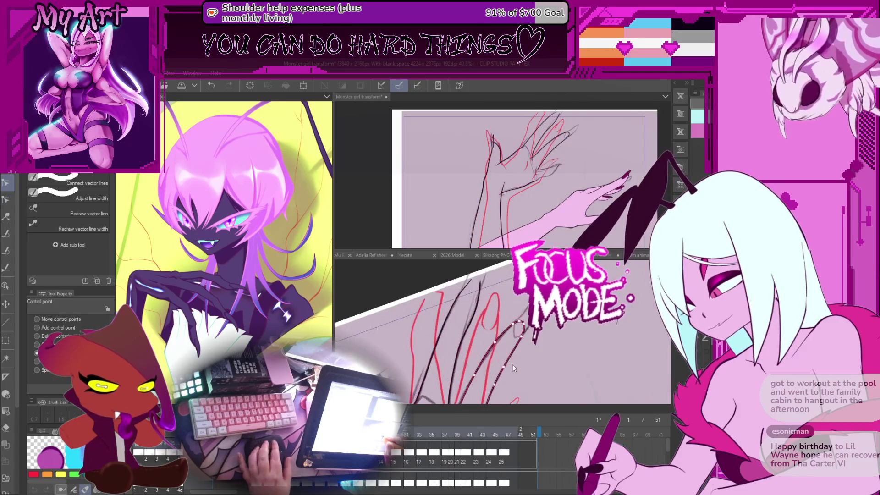
scroll(513, 364, "up", 1)
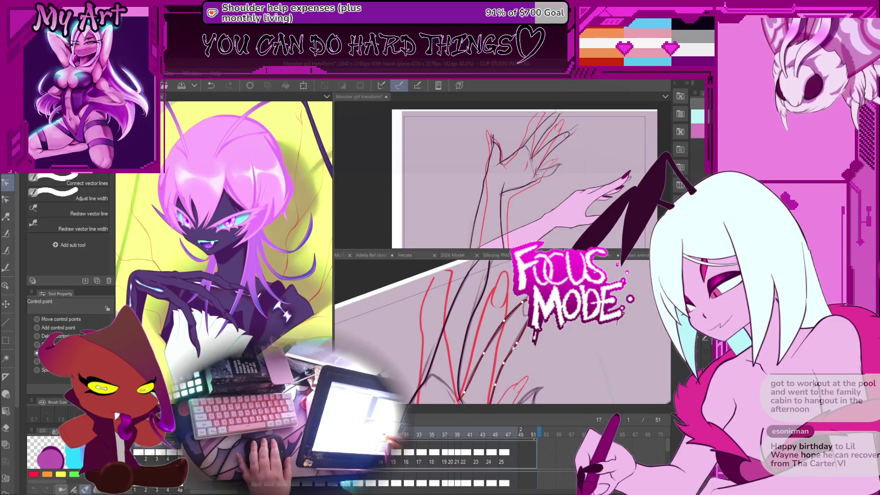
scroll(514, 339, "down", 1)
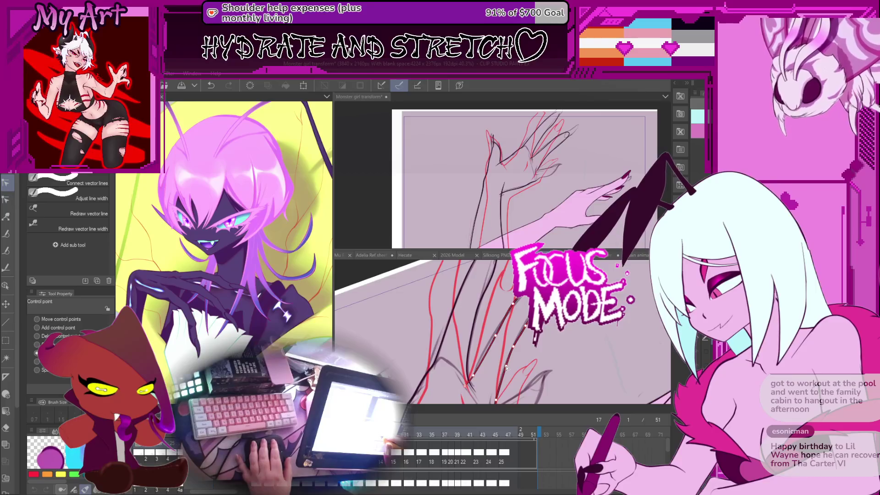
mouse_move(506, 367)
left_mouse_down()
mouse_move(514, 346)
mouse_move(539, 329)
mouse_move(538, 337)
left_mouse_up()
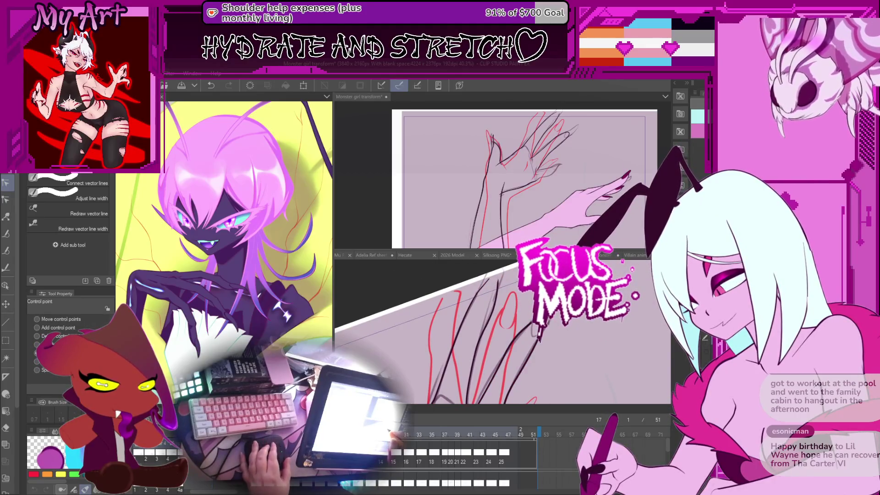
key("Left")
key("Left")
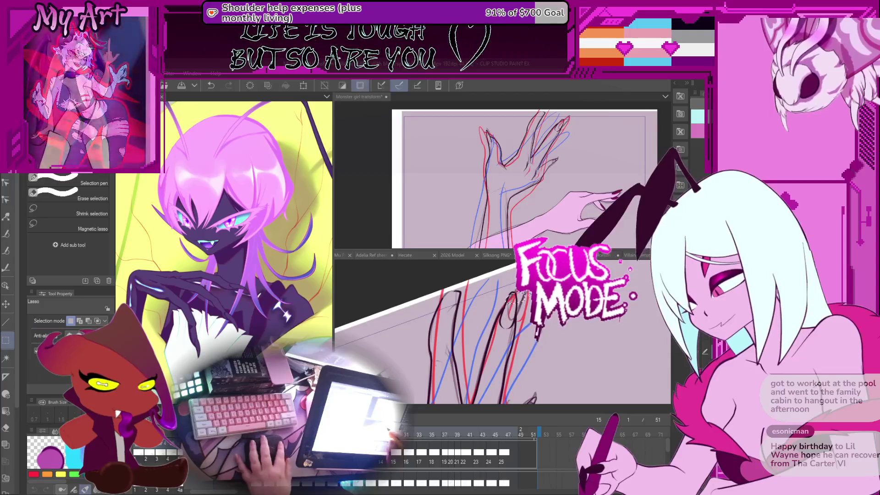
Step: Select the curled claw stroke with the Object tool and rotate it slightly clockwise
key("o")
left_click(526, 308)
key("Right")
key("Right")
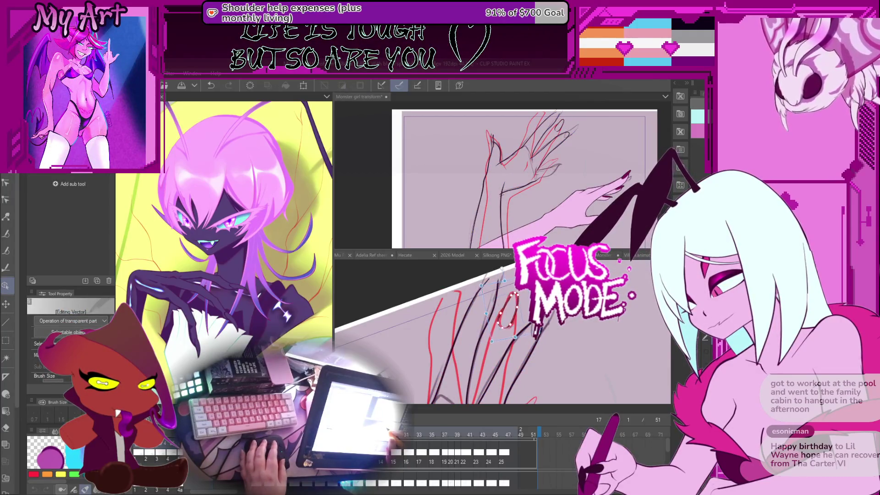
left_click_drag(504, 275, 506, 274)
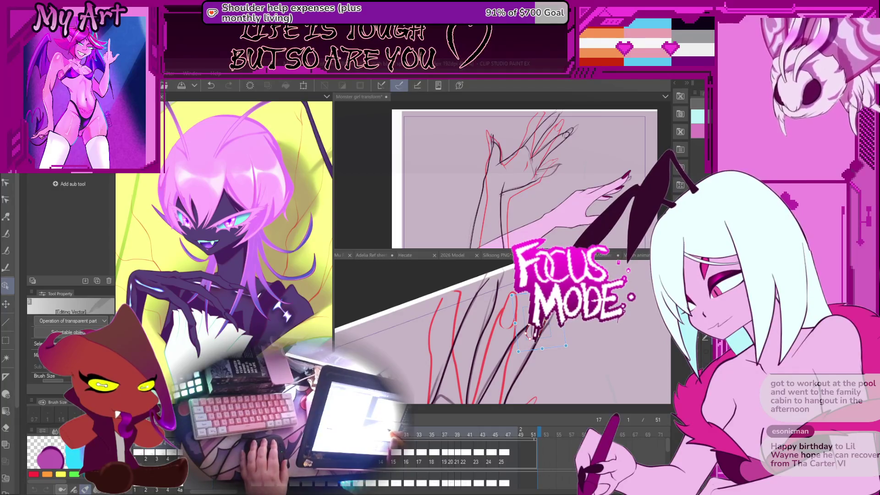
left_click_drag(565, 345, 570, 338)
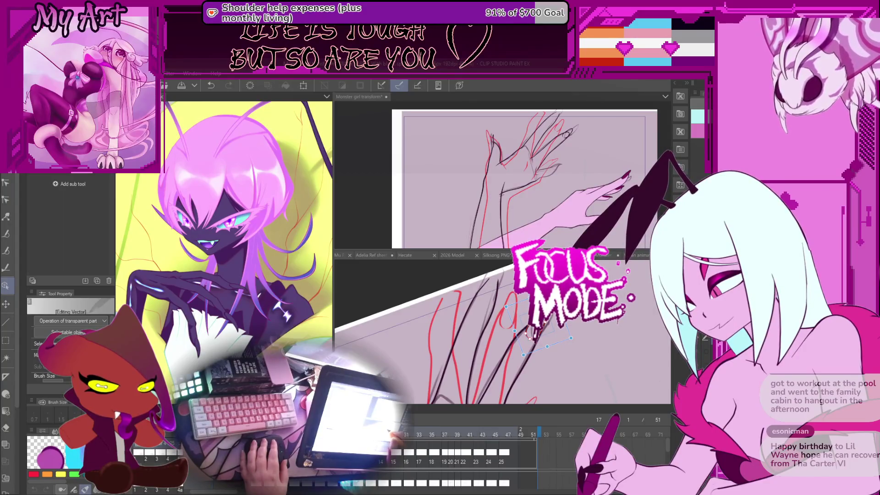
scroll(569, 330, "up", 1)
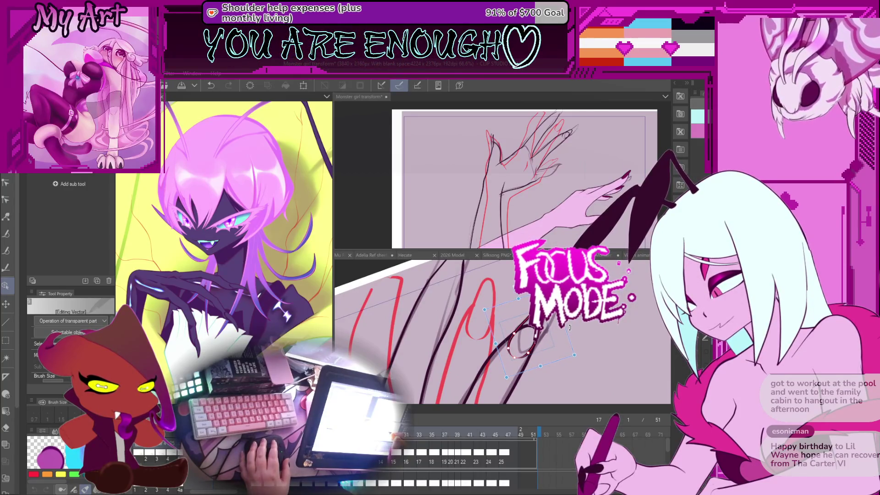
left_click_drag(570, 333, 595, 326)
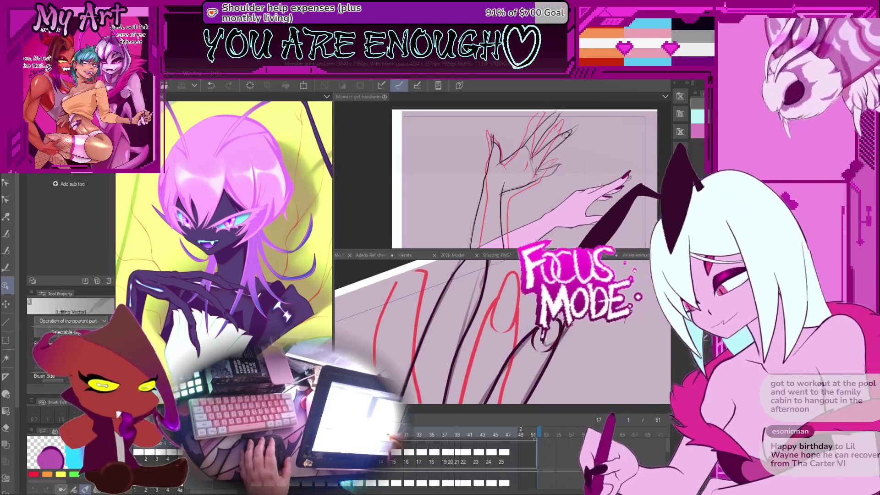
key("e")
scroll(541, 344, "down", 6)
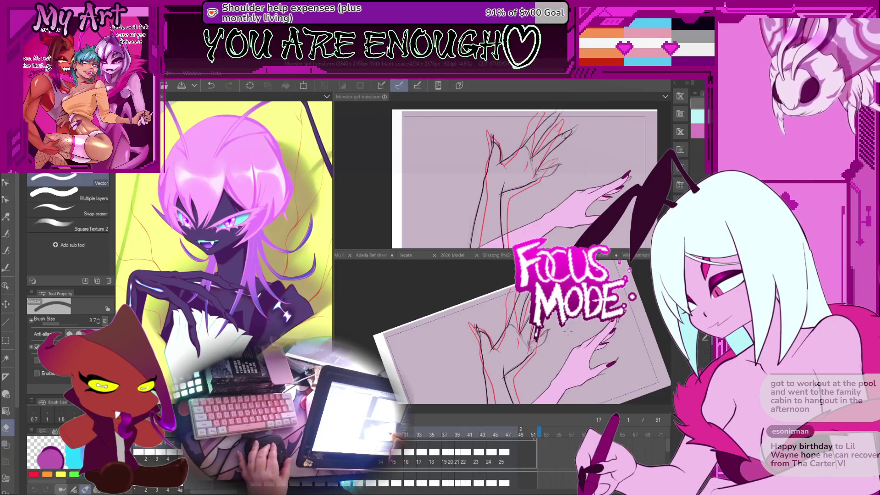
Step: Delete and restore the black lines, zoom the lower view to about 66%, and select Control point
key("Delete")
key("ctrl+z")
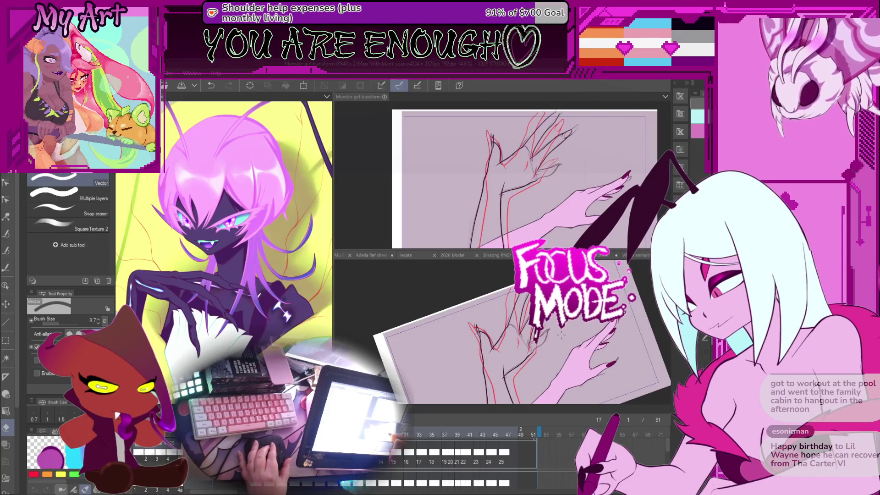
scroll(531, 356, "up", 3)
scroll(531, 356, "up", 5)
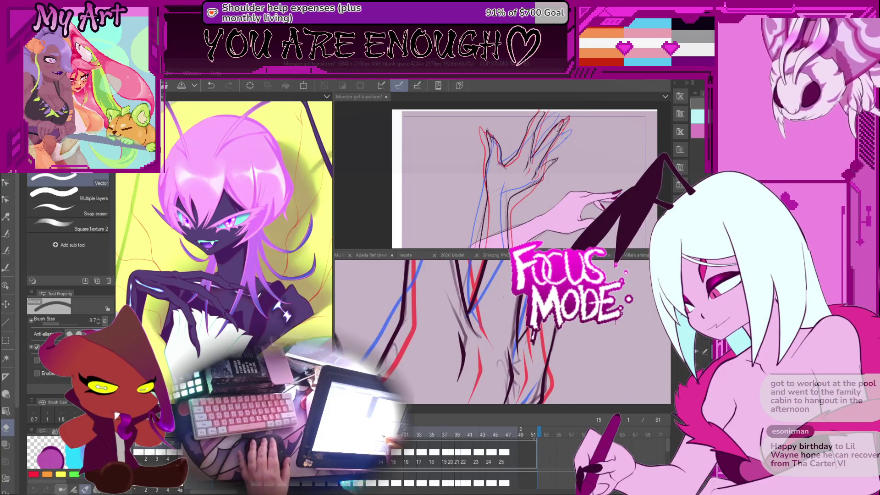
key("y")
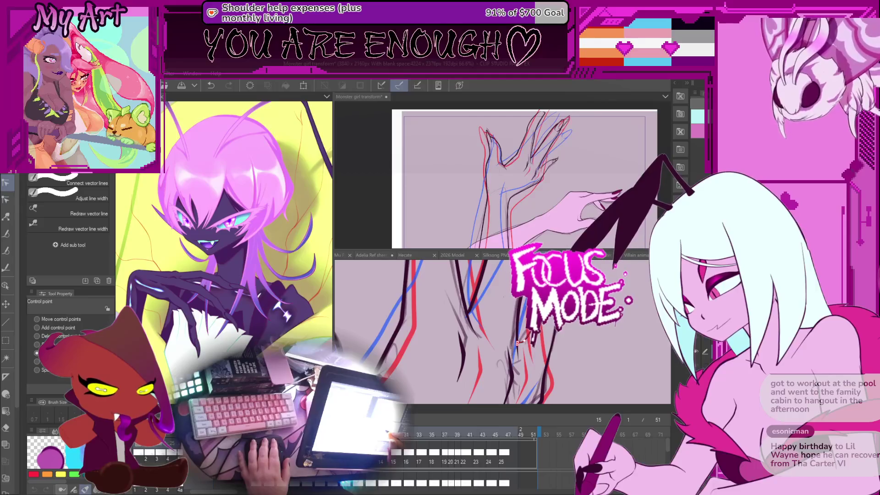
Step: On frame 17, drag the dark arm stroke's points into a smoother curve
left_click_drag(524, 348, 501, 356)
scroll(497, 351, "up", 2)
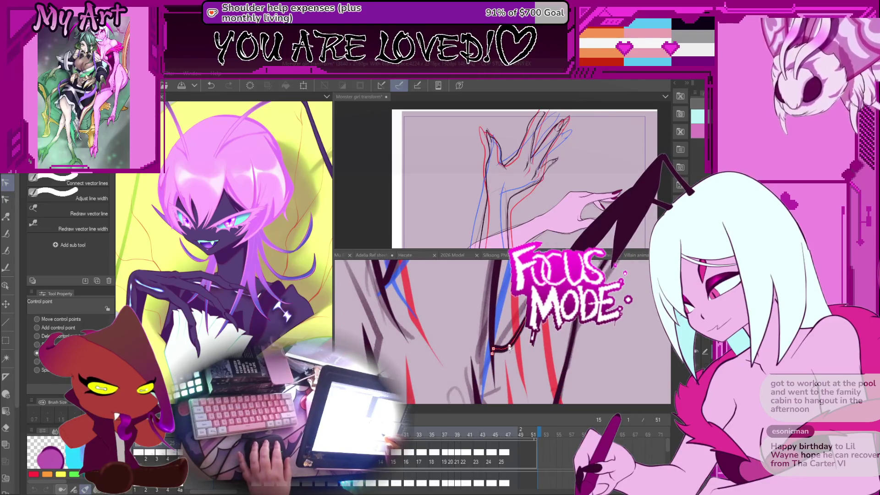
scroll(510, 348, "up", 2)
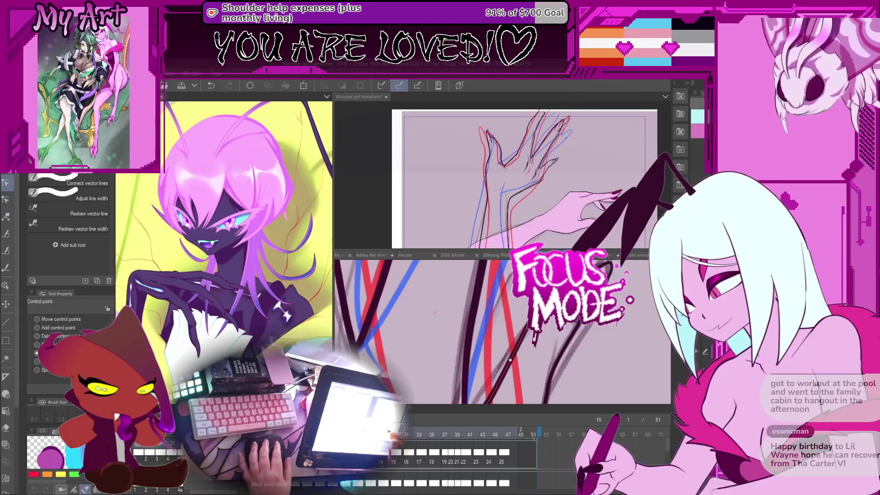
scroll(510, 360, "down", 2)
key("Right")
key("Right")
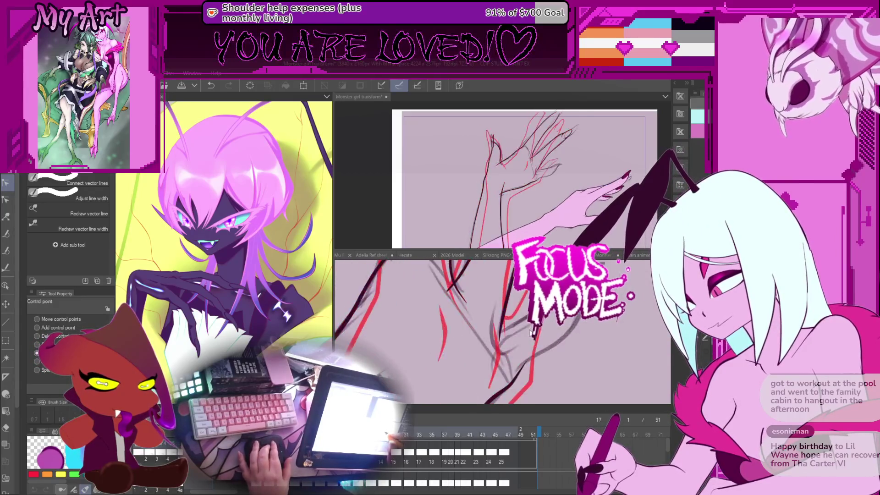
scroll(530, 332, "down", 2)
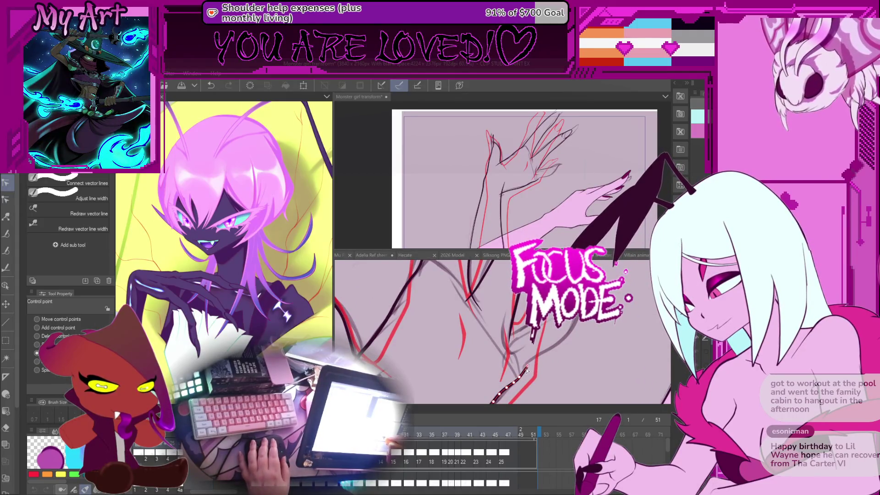
scroll(528, 367, "down", 1)
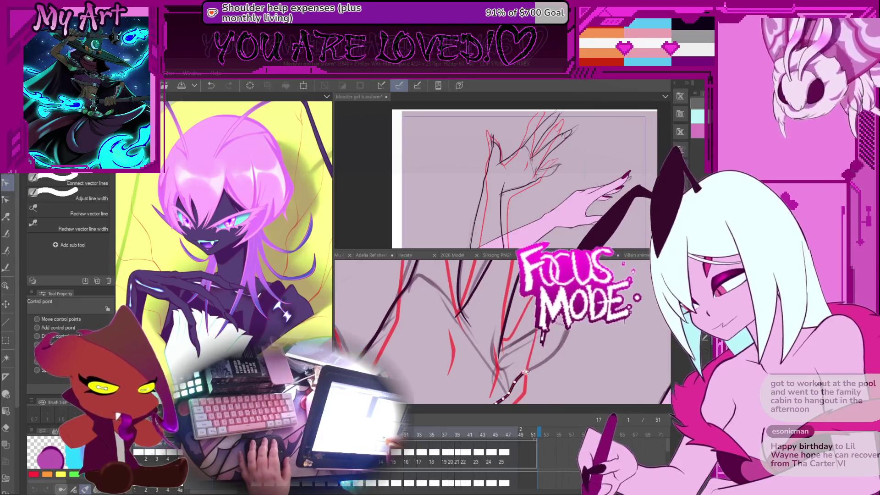
left_click_drag(566, 321, 515, 381)
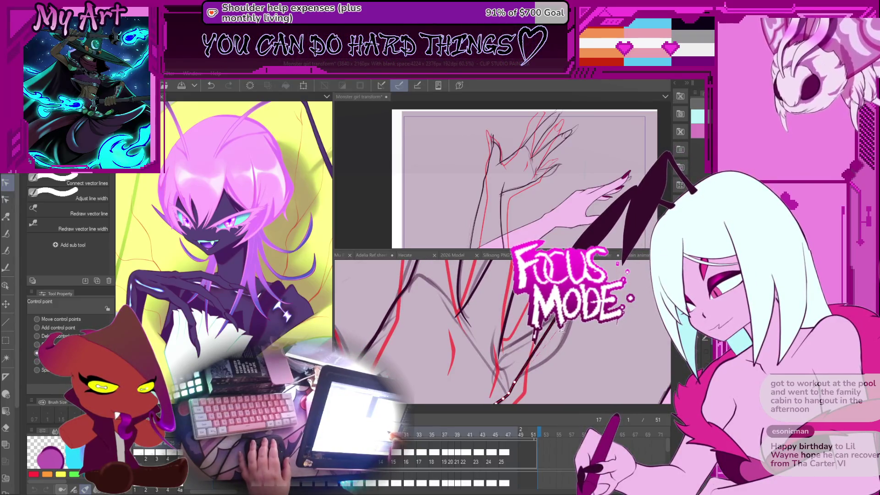
left_click_drag(564, 335, 546, 358)
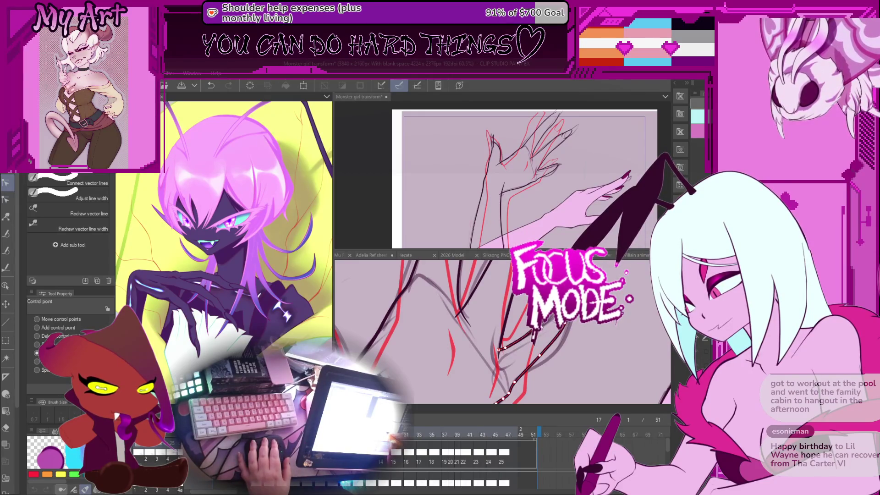
Step: Compare with frame 19, reselect the arm line, and undo then redo the last adjustment
key("Right")
key("Right")
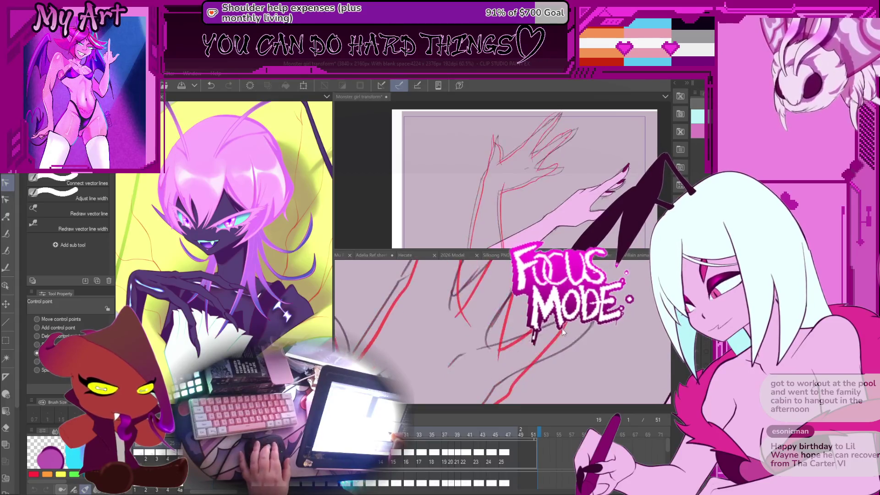
key("Left")
key("Left")
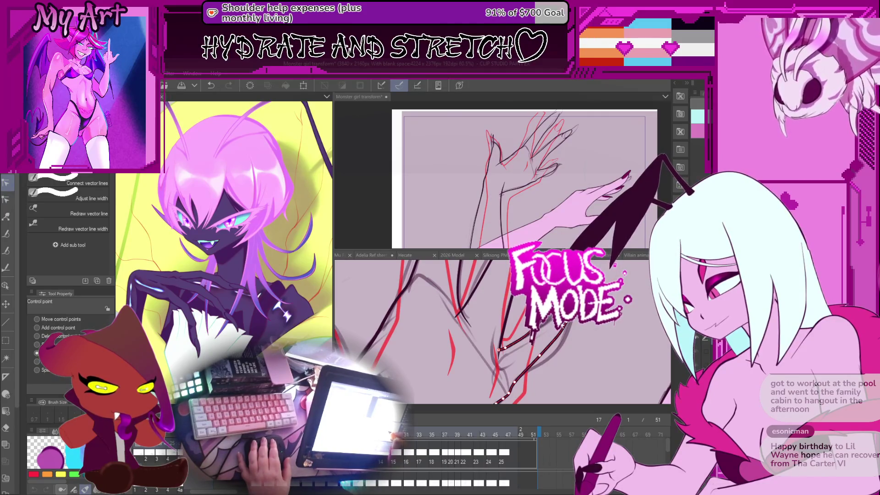
left_click(539, 352)
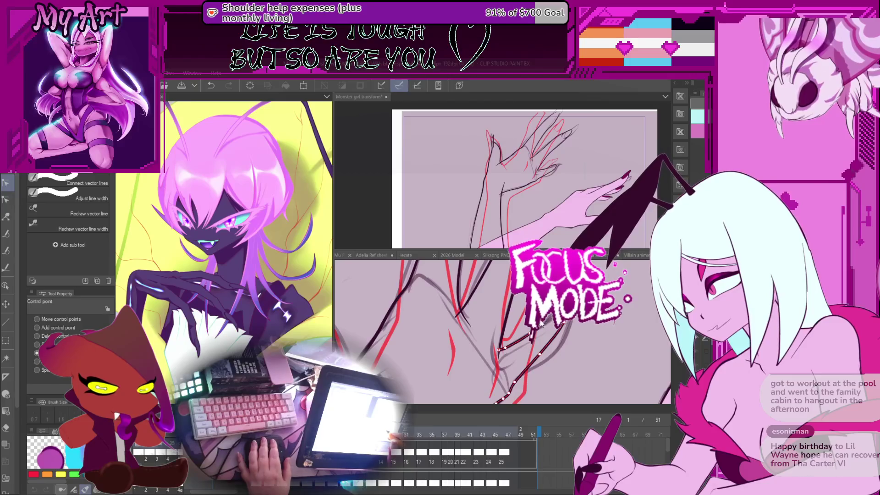
key("ctrl+z")
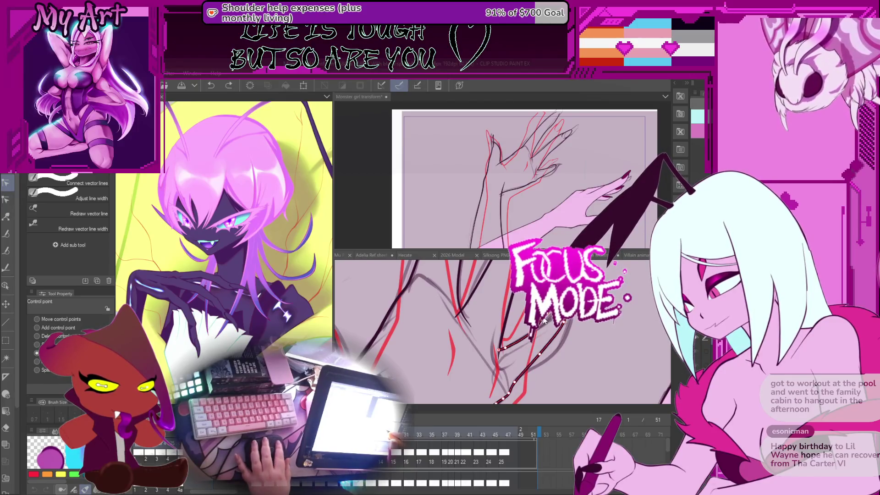
key("ctrl+y")
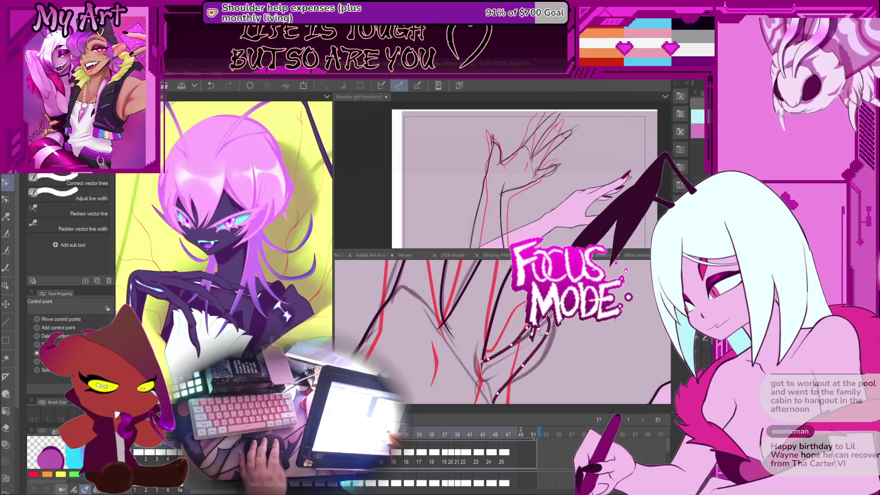
key("p")
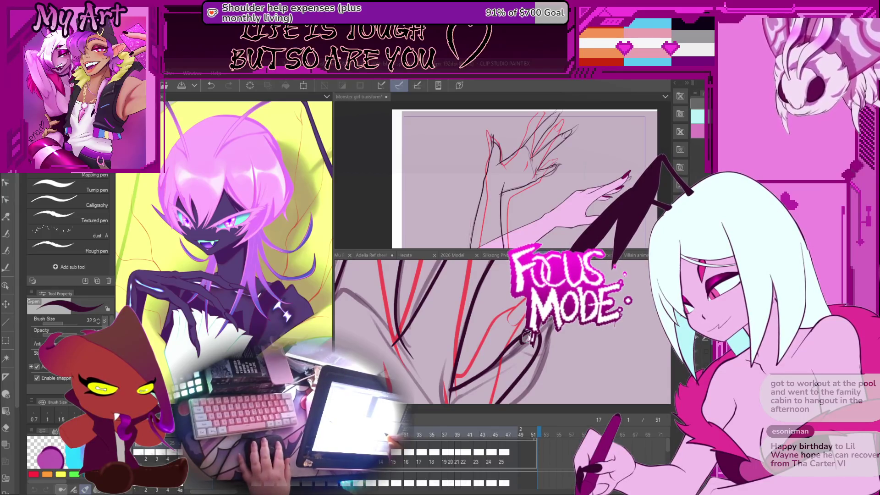
Step: Undo the last pen stroke and rotate the close-up view until the arm lines run upright
key("ctrl+z")
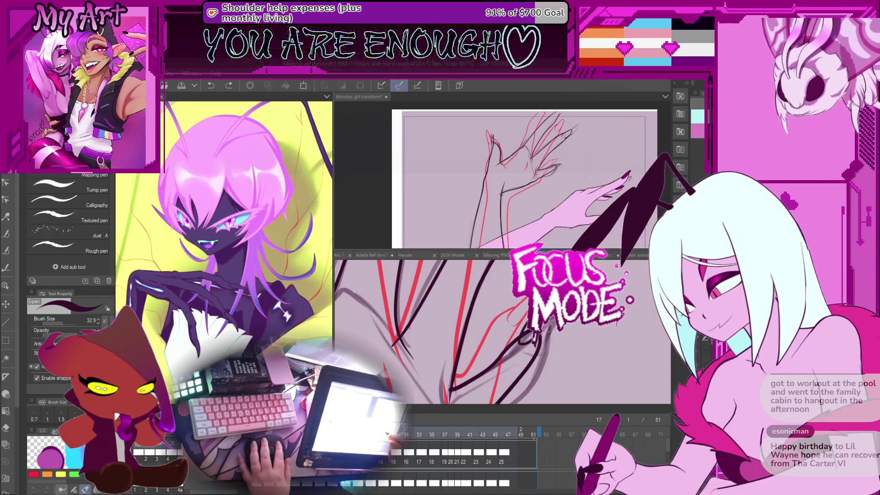
key("-")
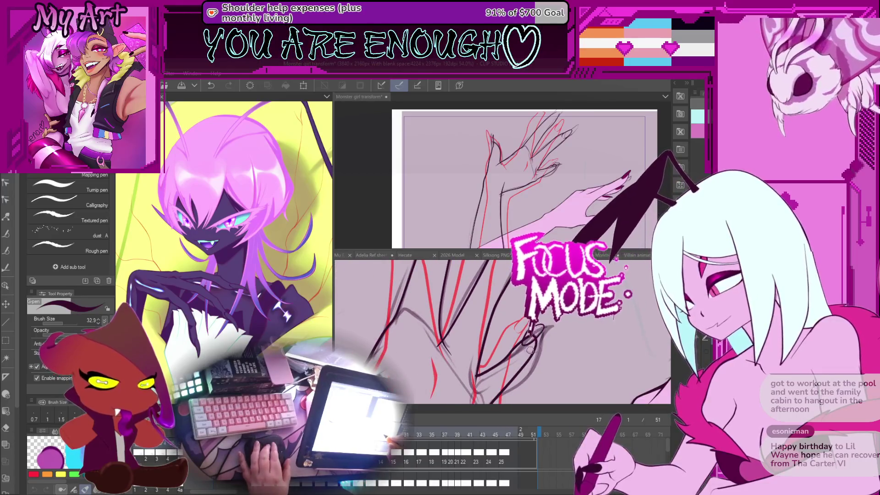
key("-")
key("-")
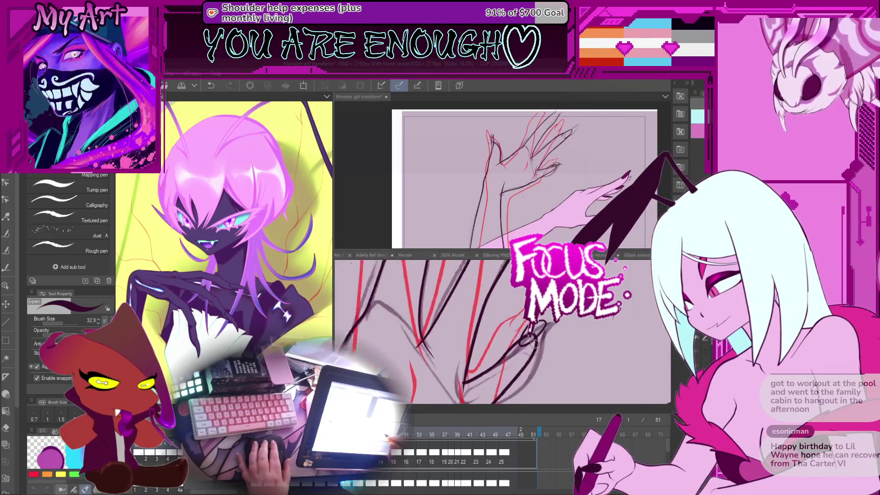
key("-")
key("p")
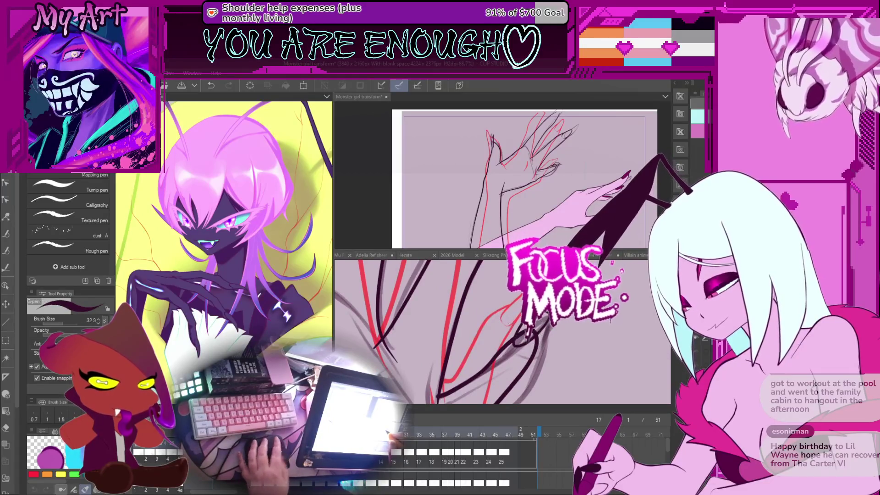
key("y")
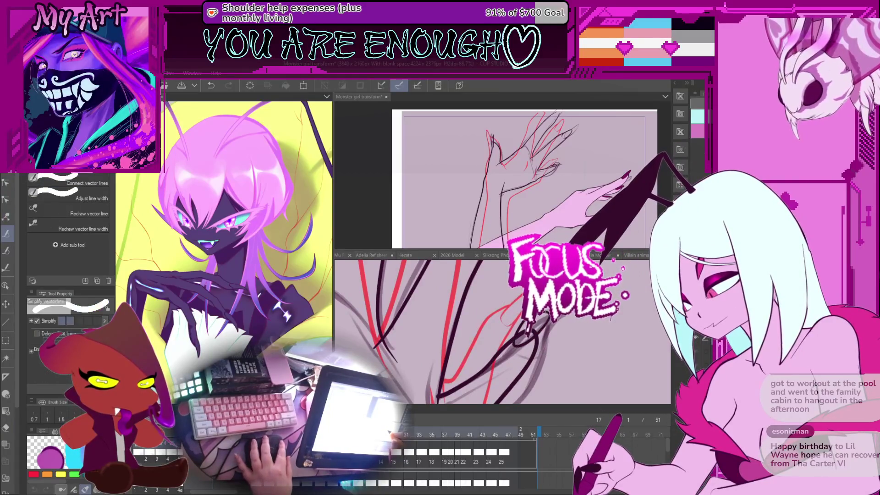
key("y")
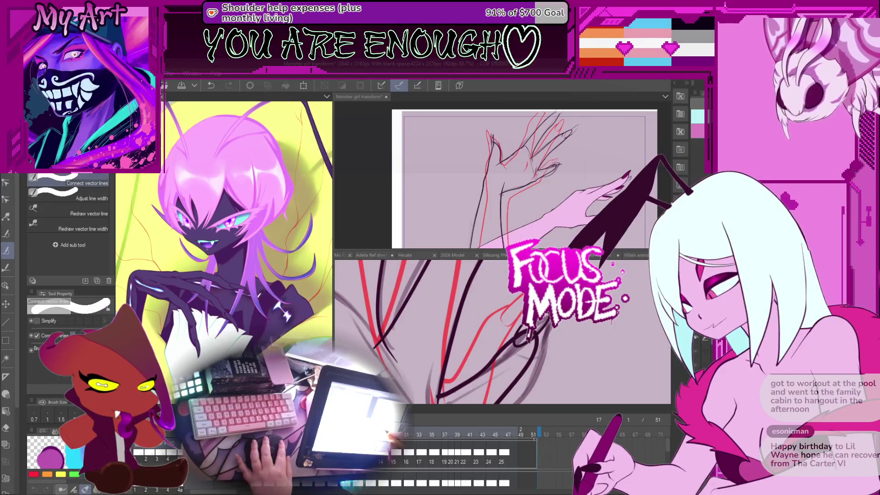
key("e")
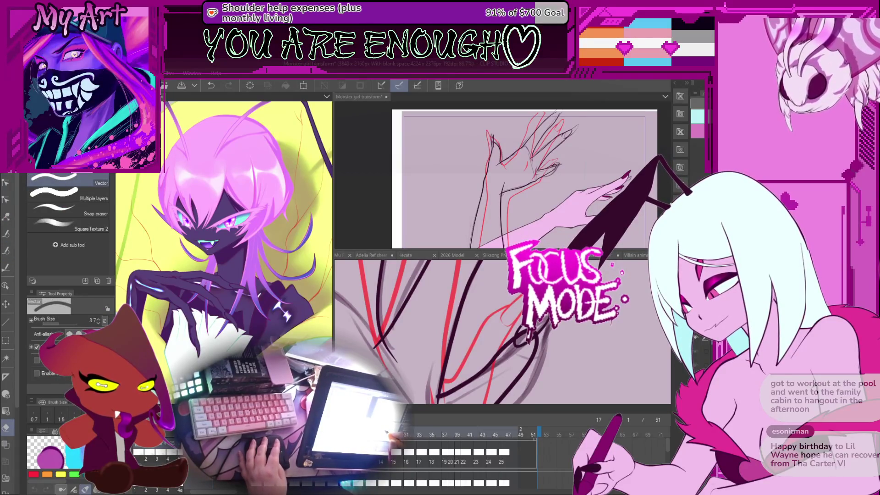
key("y")
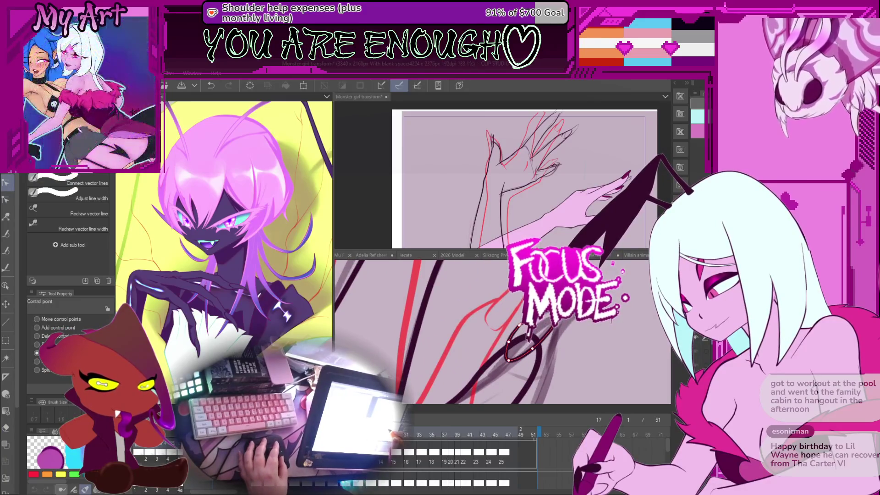
left_click_drag(523, 326, 549, 324)
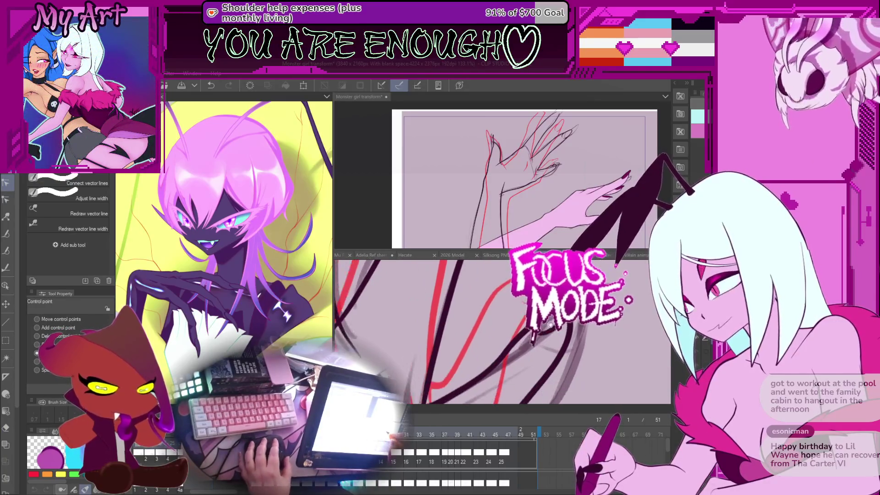
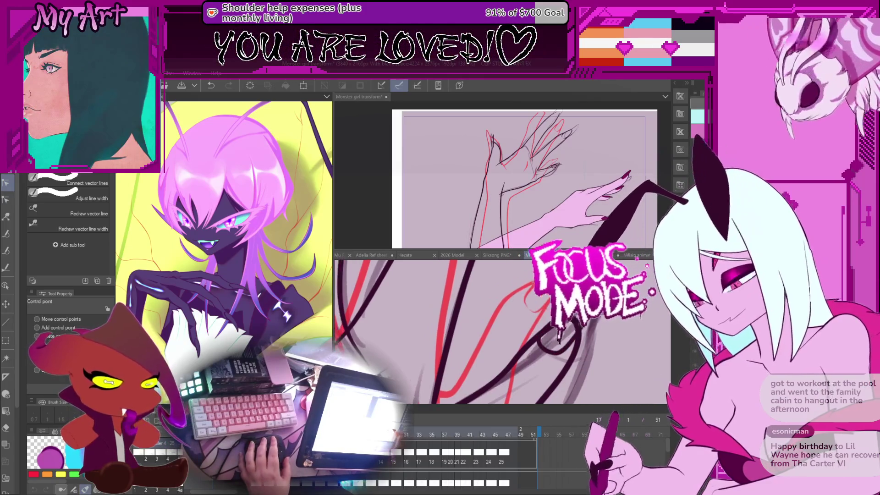
Step: Select the looping claw stroke on frame 17 and compare it against frame 15's onion skin
left_click(557, 339)
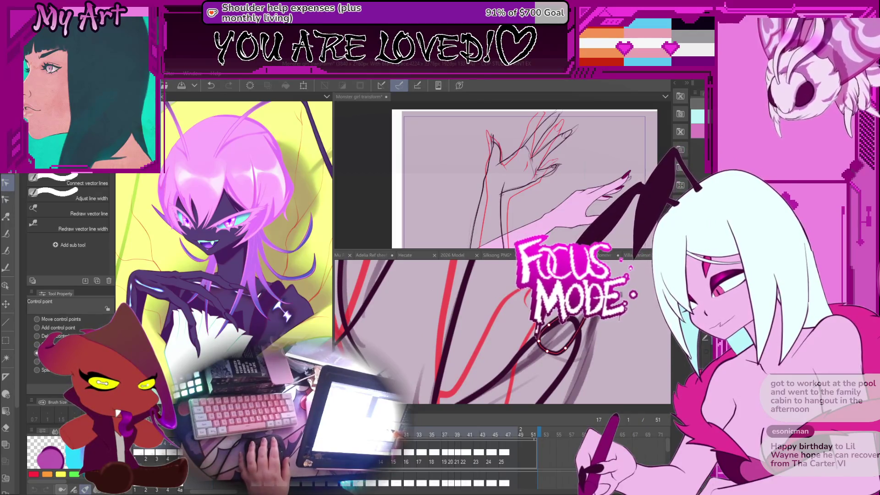
scroll(613, 320, "down", 5)
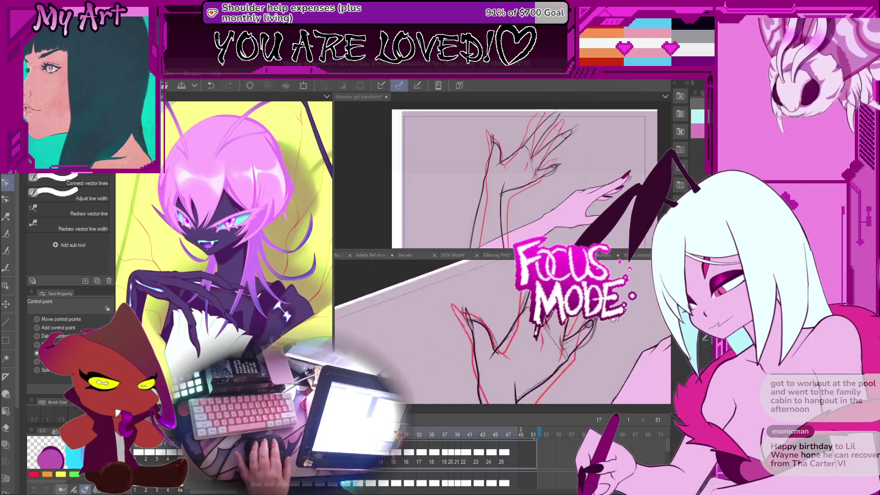
key("Left")
key("Left")
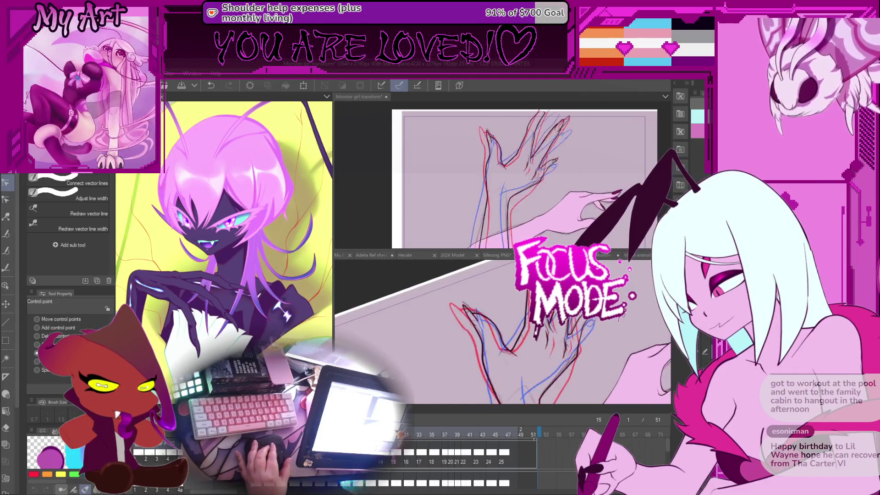
key("Right")
key("Right")
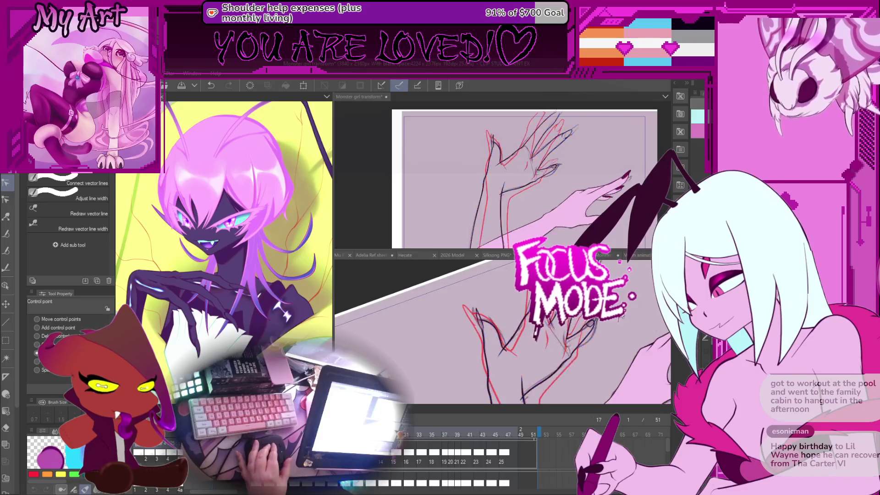
left_click_drag(605, 323, 614, 344)
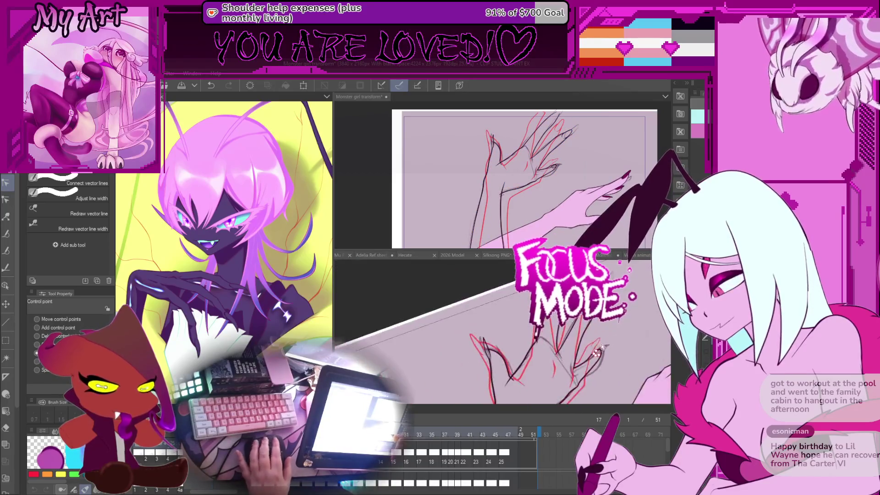
key("Left")
key("Left")
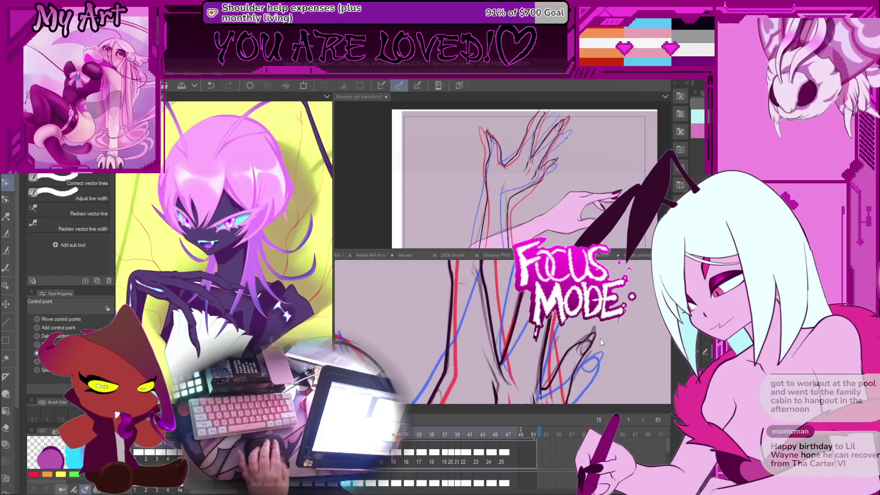
Step: Select frame 15's claw stroke with the Object tool, then switch to Control point editing
key("m")
key("o")
scroll(587, 338, "up", 2)
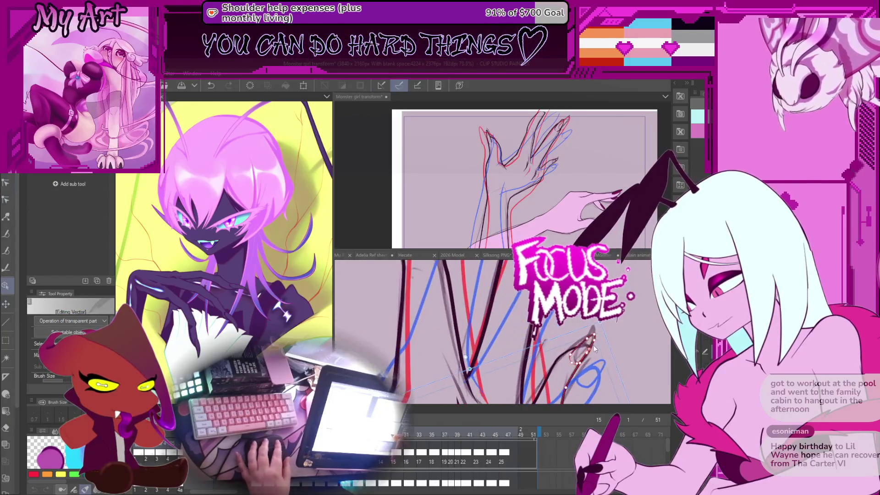
left_click(586, 338)
scroll(587, 339, "down", 2)
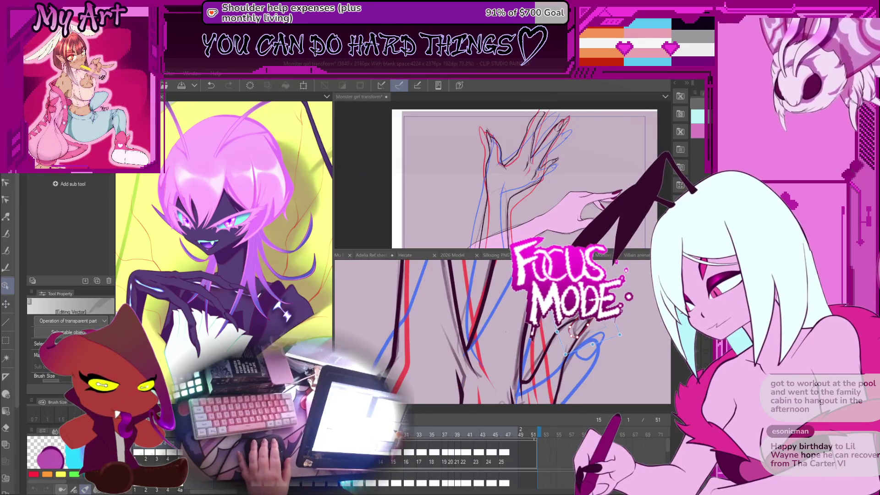
scroll(614, 322, "down", 1)
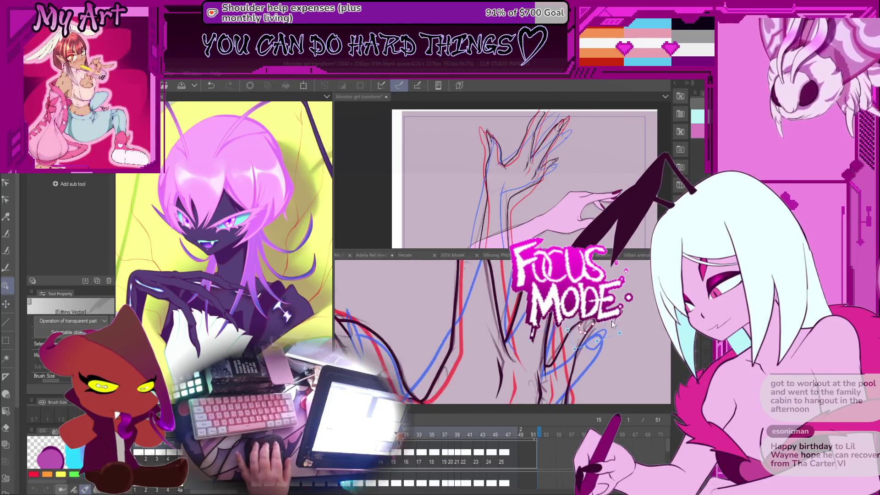
scroll(578, 330, "up", 5)
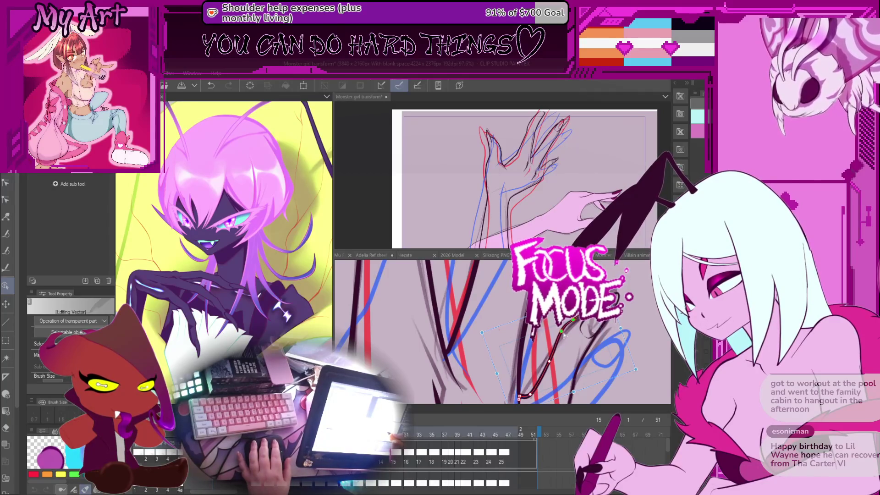
key("y")
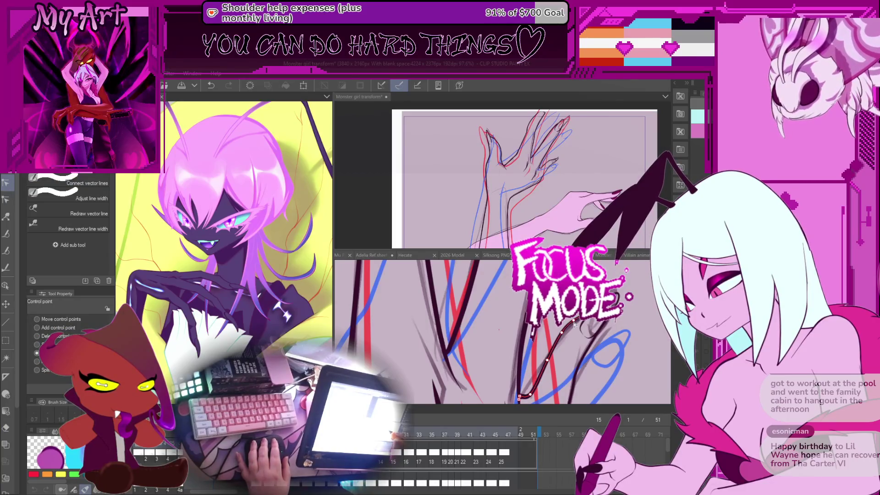
left_click(578, 340)
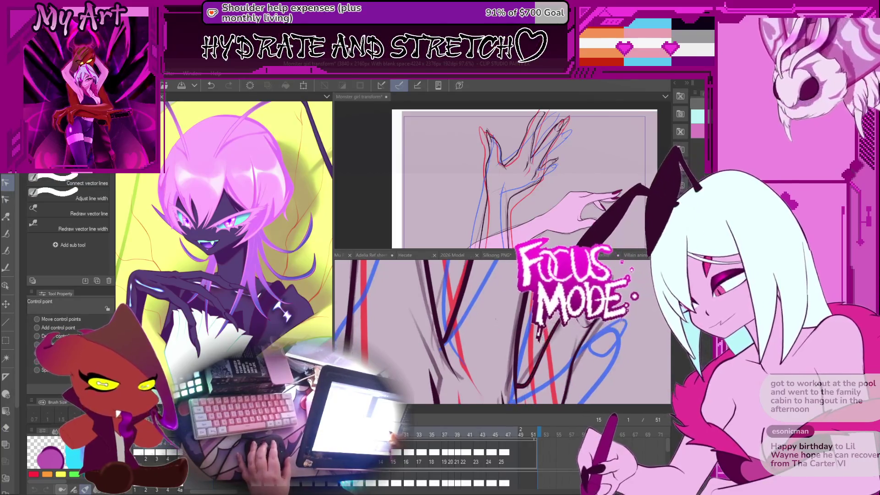
Step: Move to frame 17 and select the claw stroke to adjust
key("Right")
key("Right")
left_click(598, 350)
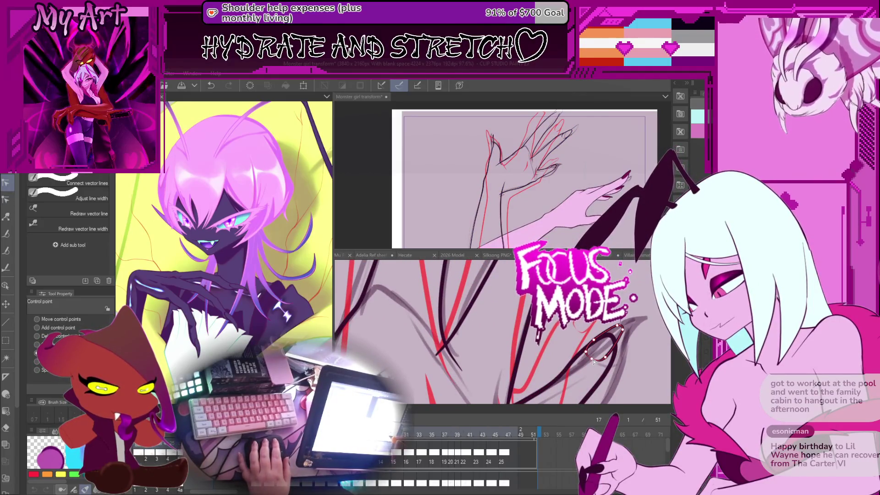
left_click(616, 341)
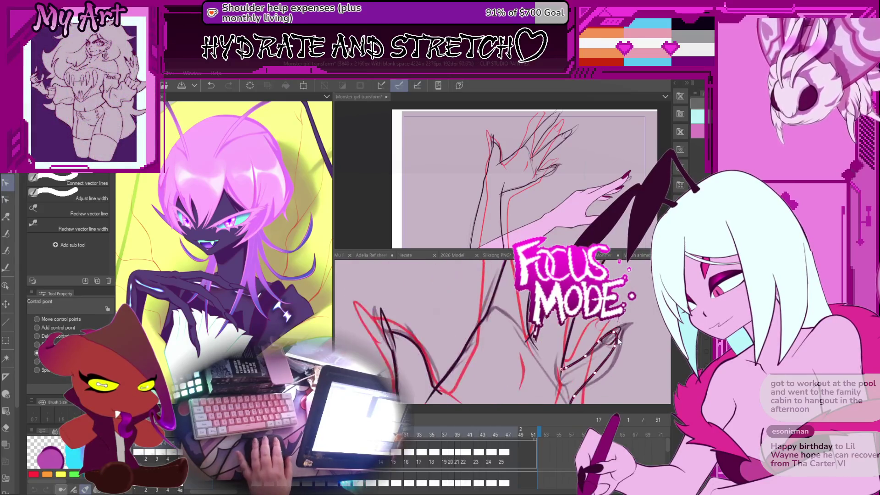
mouse_move(619, 347)
left_mouse_down()
mouse_move(581, 349)
mouse_move(593, 360)
mouse_move(574, 339)
left_mouse_up()
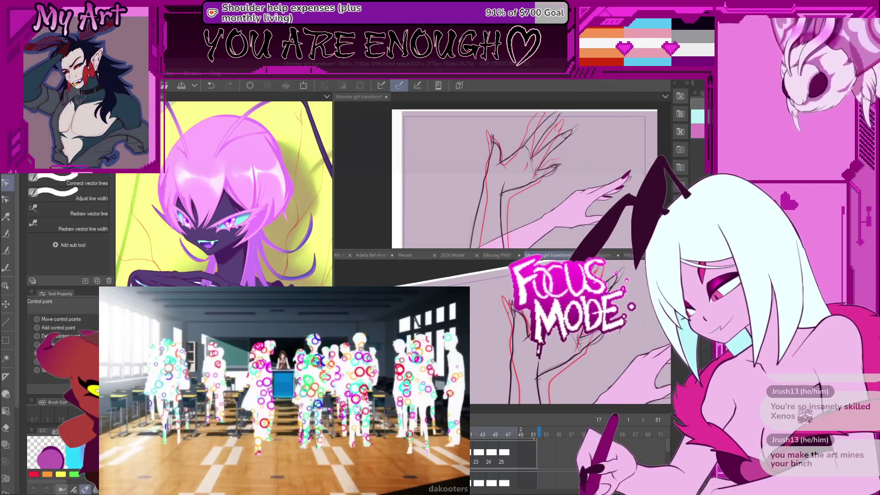
Step: Pan the close-up view and hide the black claw line art
mouse_move(488, 350)
left_mouse_down()
mouse_move(564, 355)
mouse_move(559, 345)
left_mouse_up()
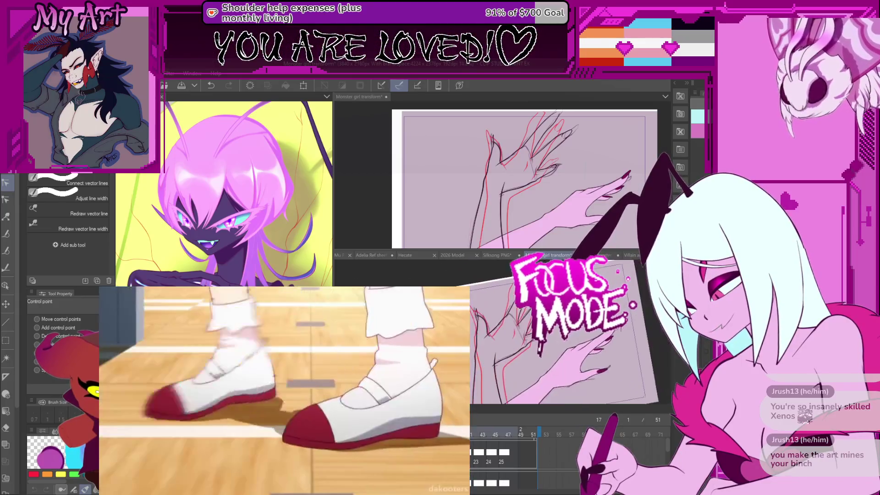
key("ctrl+z")
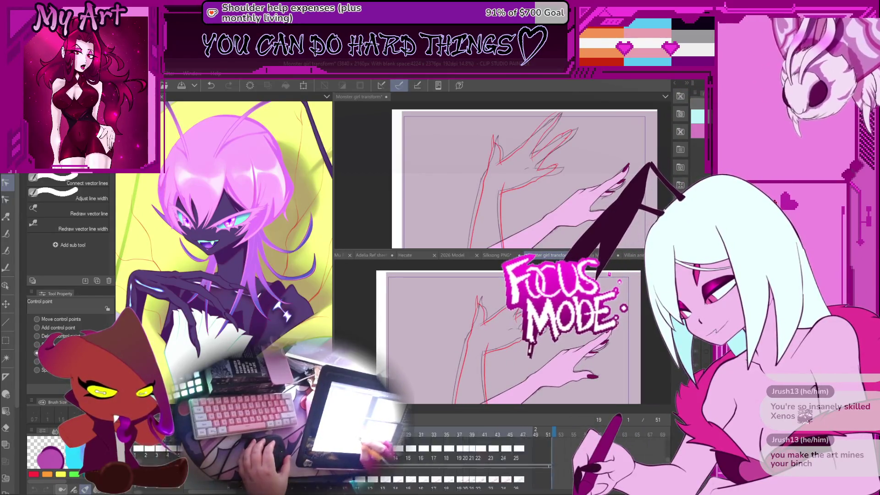
Step: Hide the grey and blue rough strokes
scroll(467, 453, "left", 2)
scroll(459, 458, "down", 2)
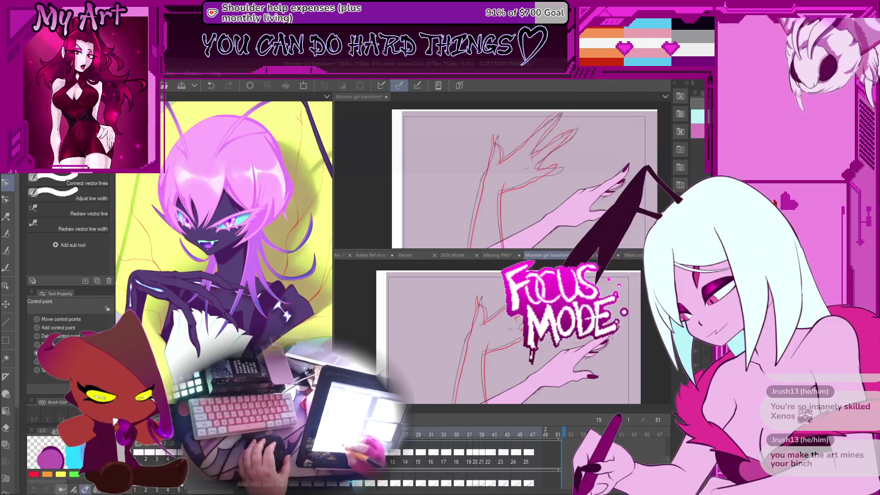
key("ctrl+z")
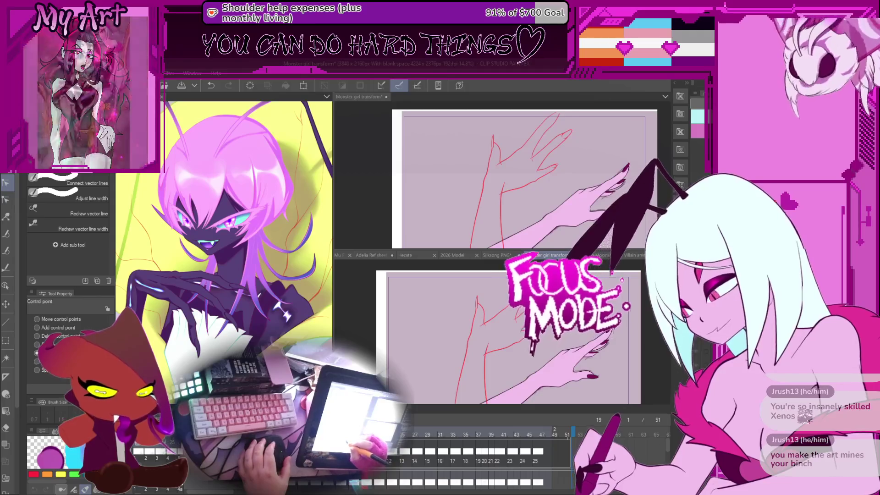
Step: Play the hand animation, stop it, and return to frame 15 with onion skins
key("space")
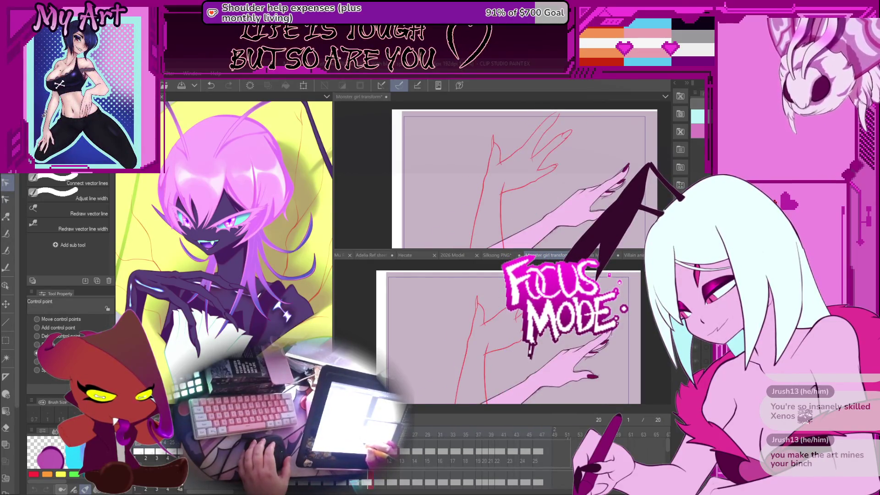
left_click_drag(556, 448, 434, 451)
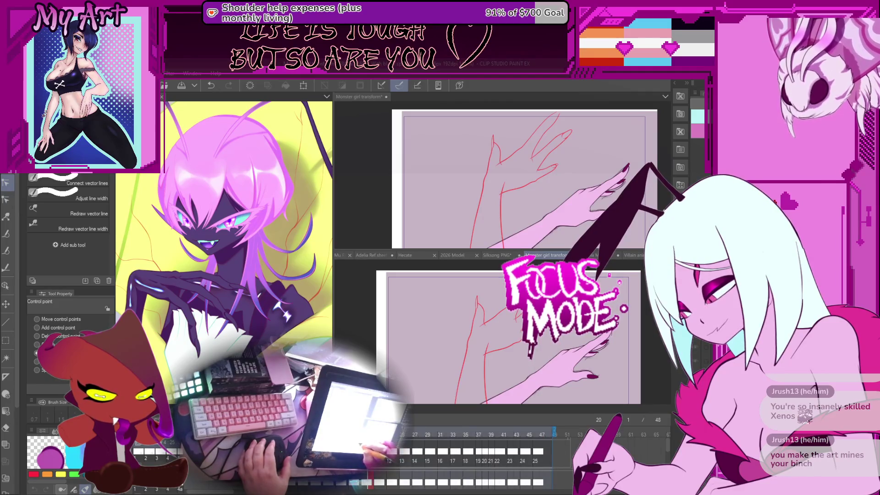
key("Left")
key("Left")
key("Left")
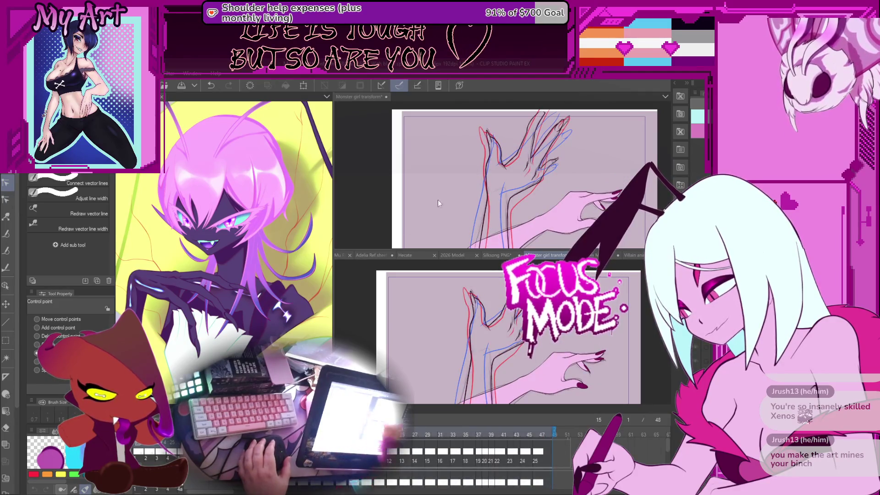
Step: Select the red sketch line to show its control points in Control point mode
scroll(476, 206, "up", 5)
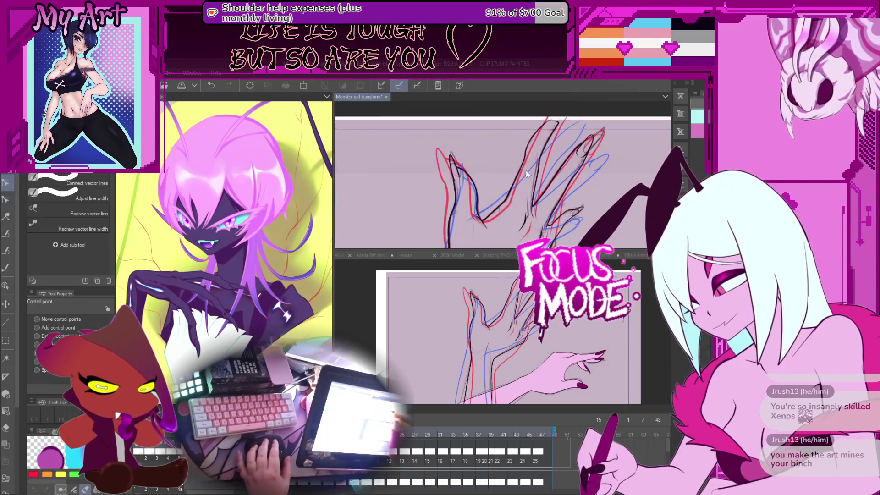
scroll(477, 158, "up", 2)
left_click(487, 158)
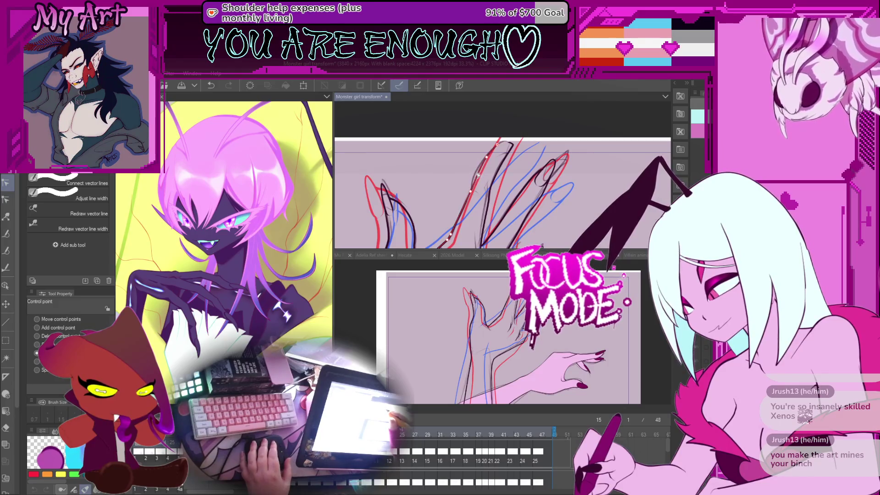
scroll(500, 186, "down", 2)
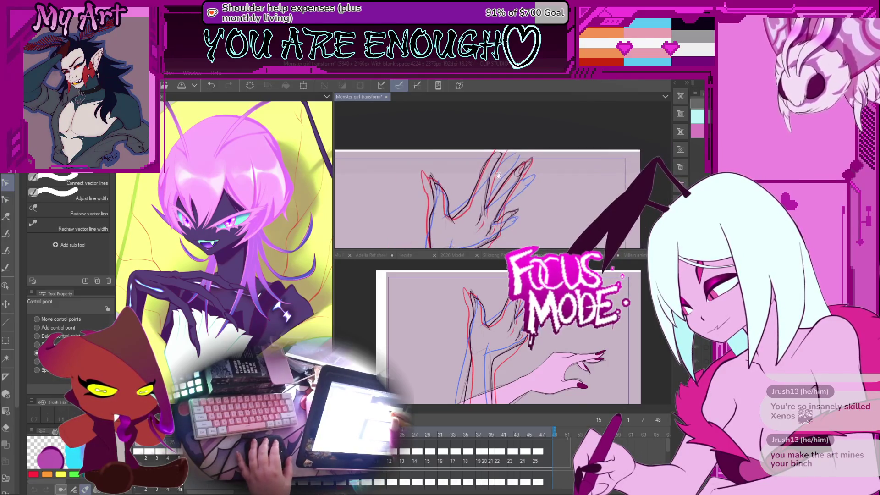
scroll(498, 183, "up", 2)
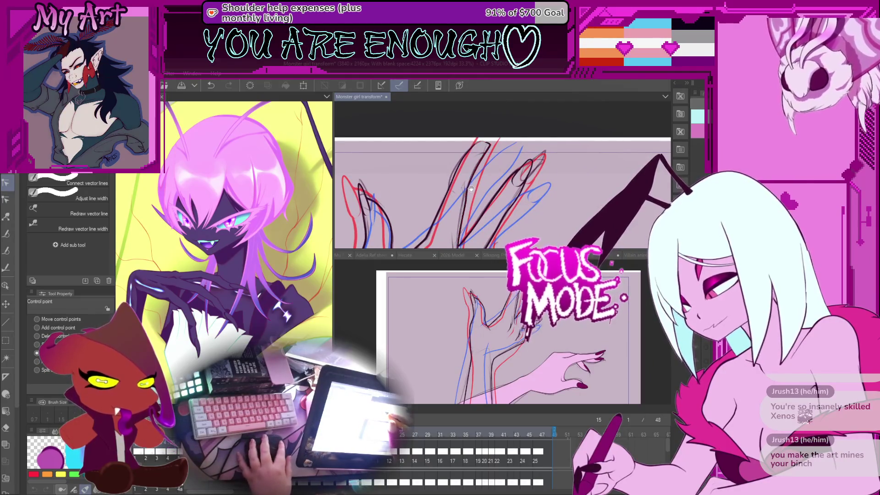
key("p")
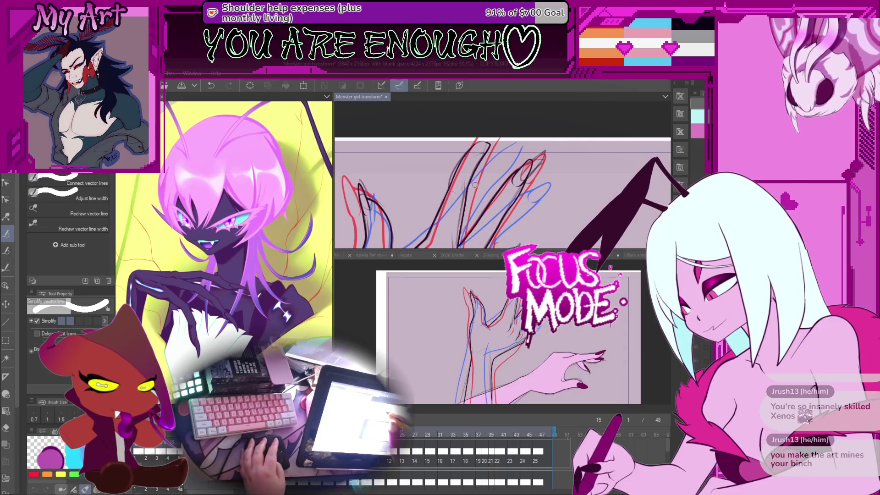
key("y")
scroll(472, 191, "up", 2)
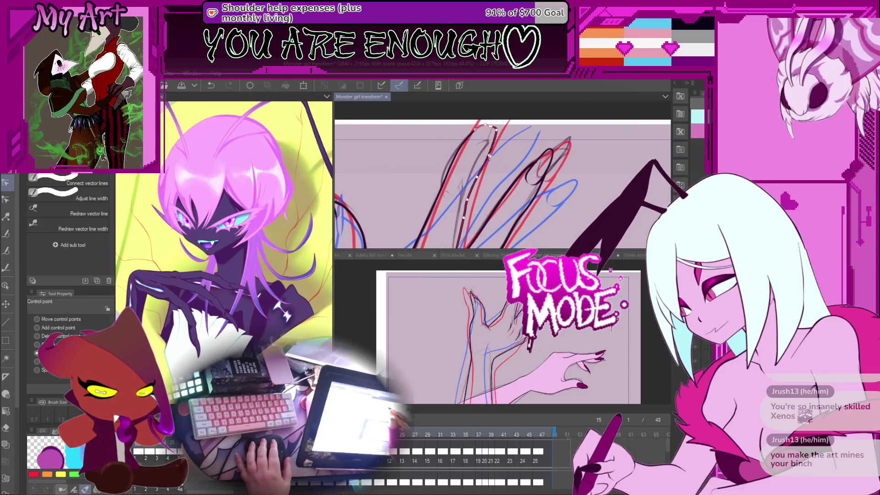
scroll(476, 184, "down", 3)
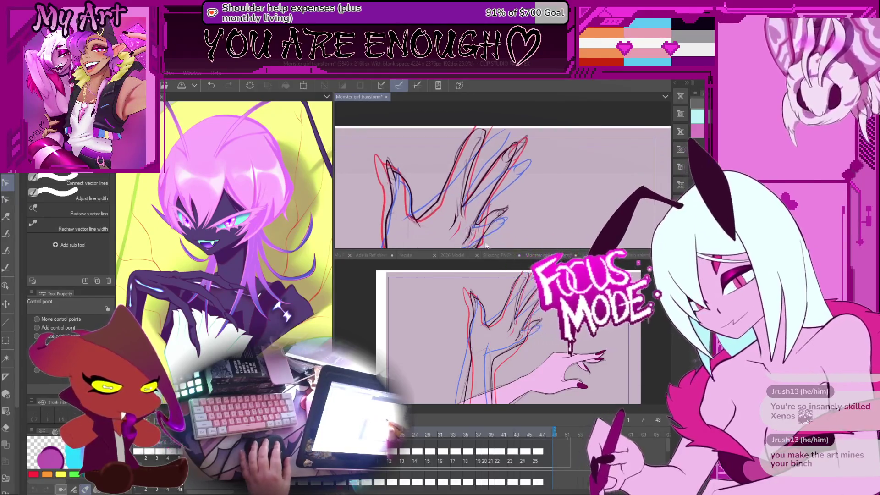
scroll(488, 246, "down", 2)
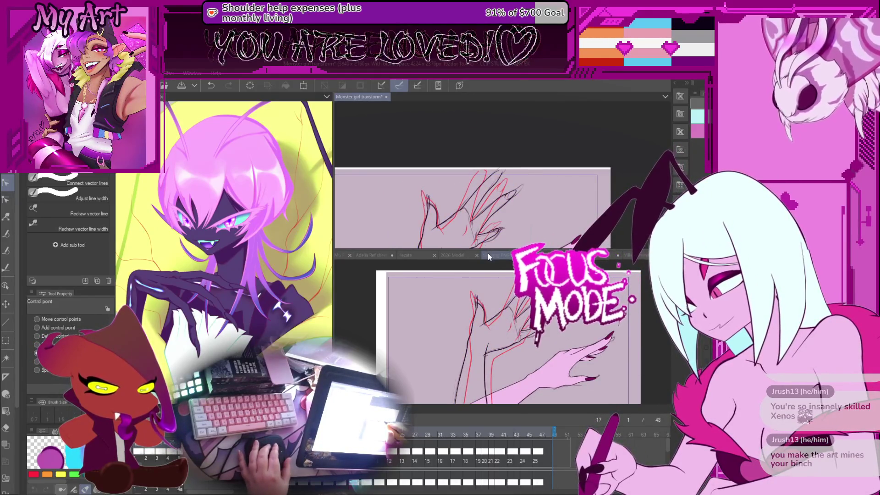
Step: Hide the dark line art, step from frame 15 to frame 17, and frame the hand
key("Delete")
key("Left")
key("Left")
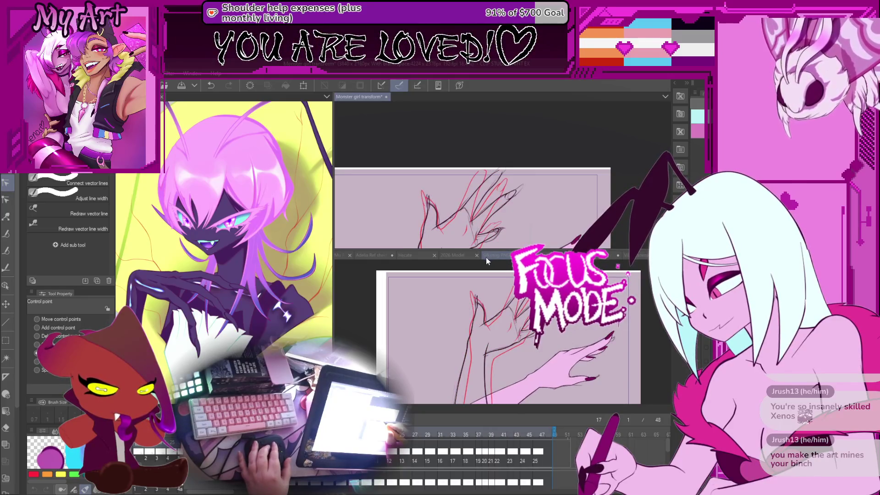
key("Right")
key("Right")
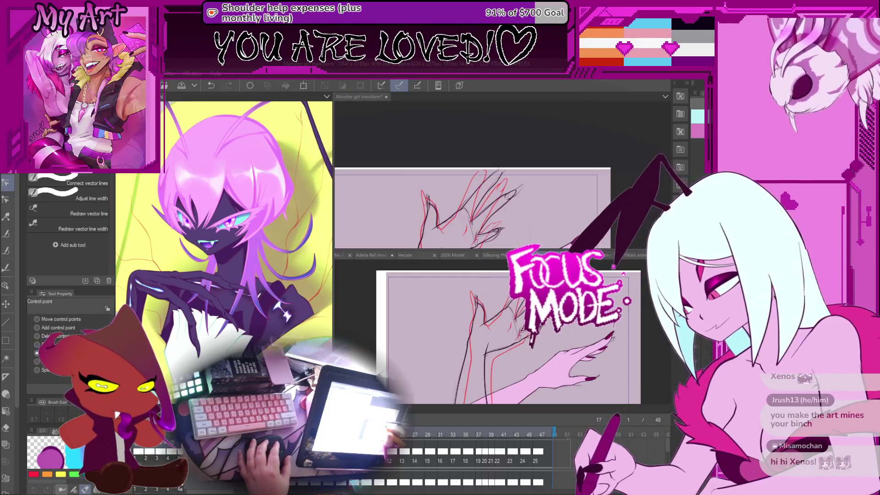
left_click_drag(515, 233, 542, 159)
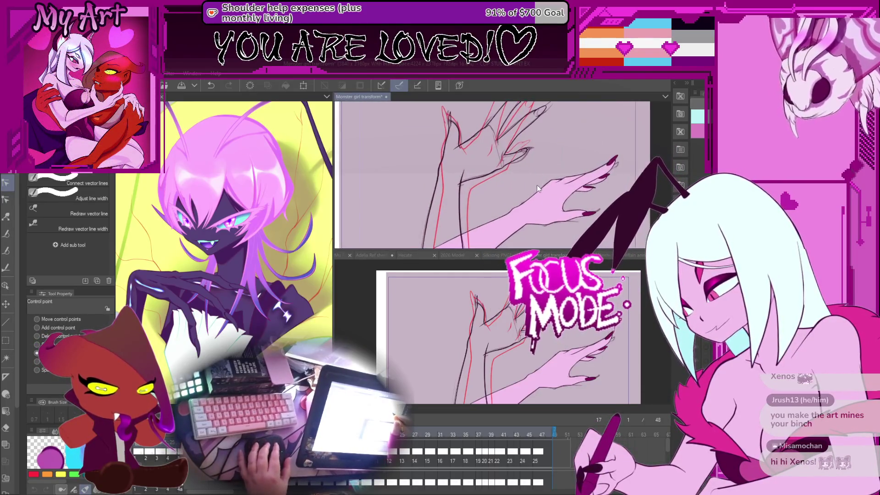
scroll(519, 194, "down", 2)
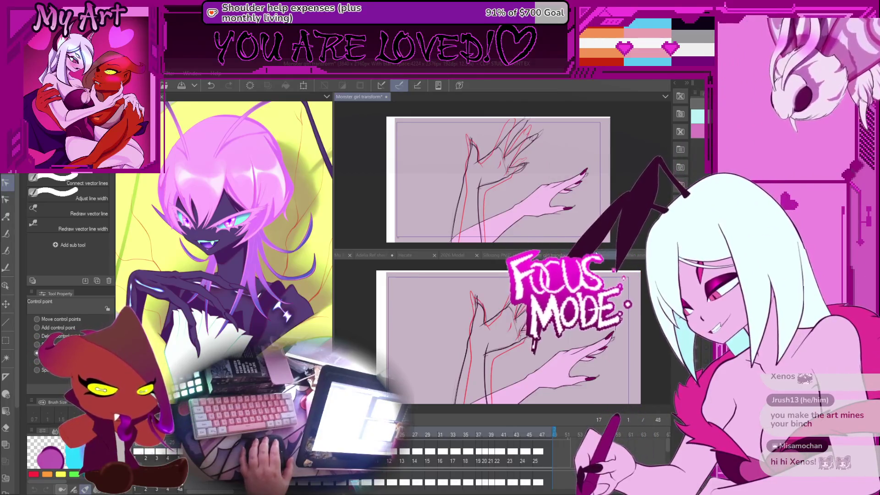
Step: Check the Adelia Monster hunt document, then return to the Monster girl transform animation
left_click(596, 255)
left_click(541, 254)
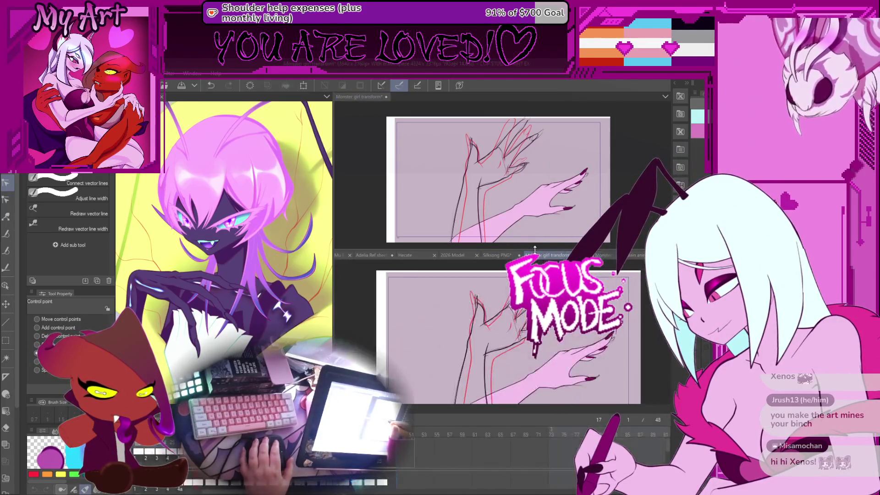
left_click_drag(518, 323, 509, 314)
scroll(490, 310, "down", 1)
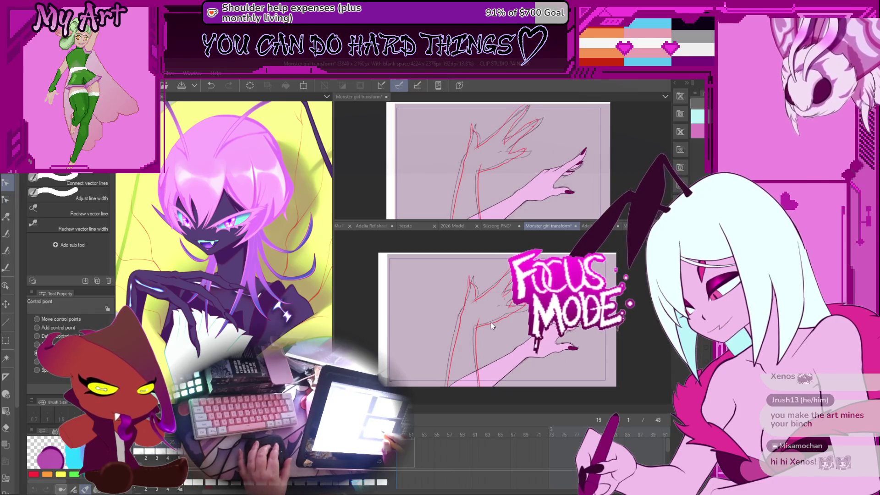
scroll(491, 324, "up", 4)
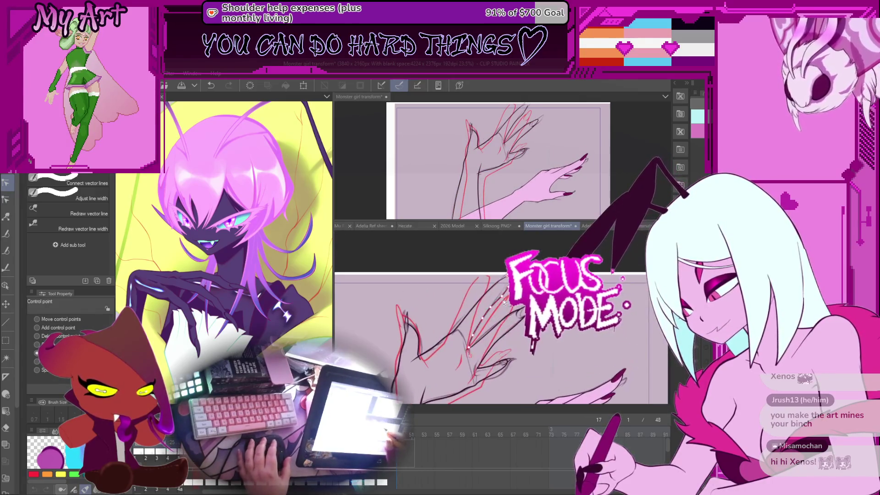
Step: Select a claw vector stroke with the Object tool, restoring the accidentally deleted red sketch
key("m")
key("o")
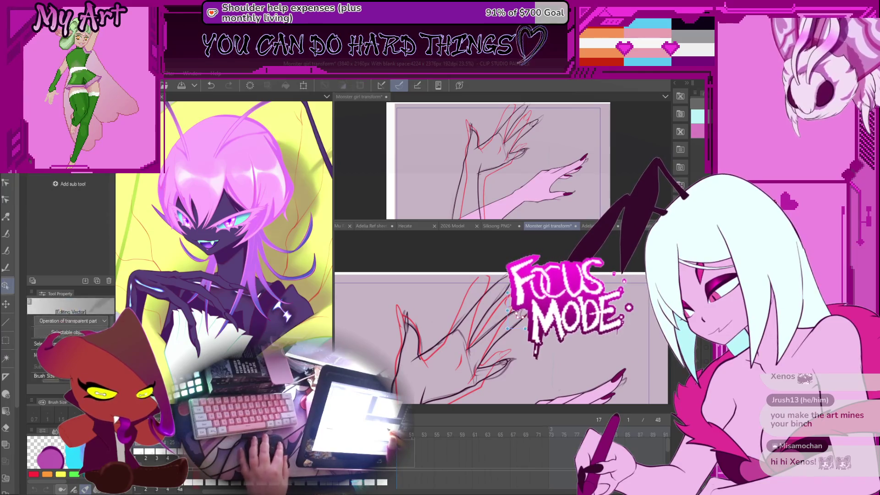
left_click(517, 315)
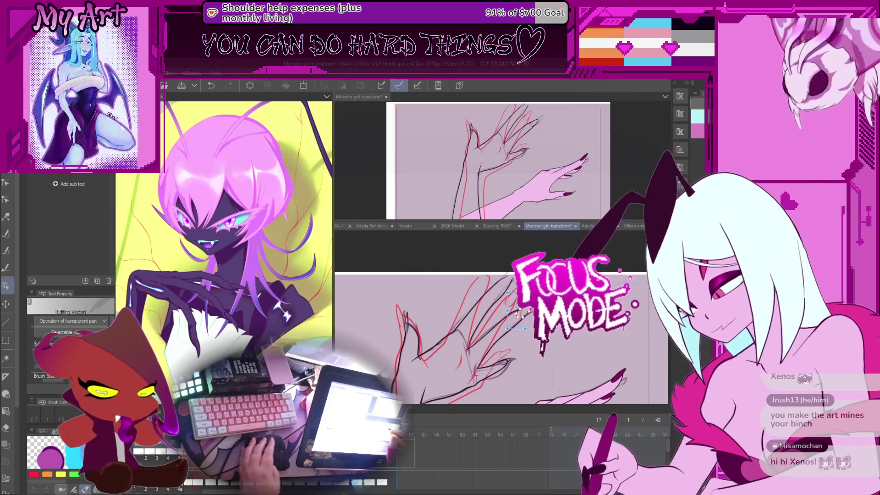
key("minus")
key("minus")
key("minus")
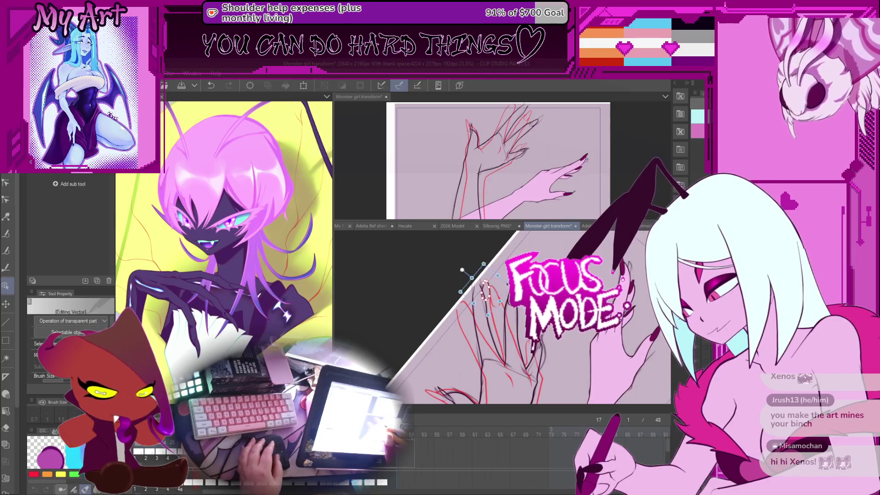
key("Delete")
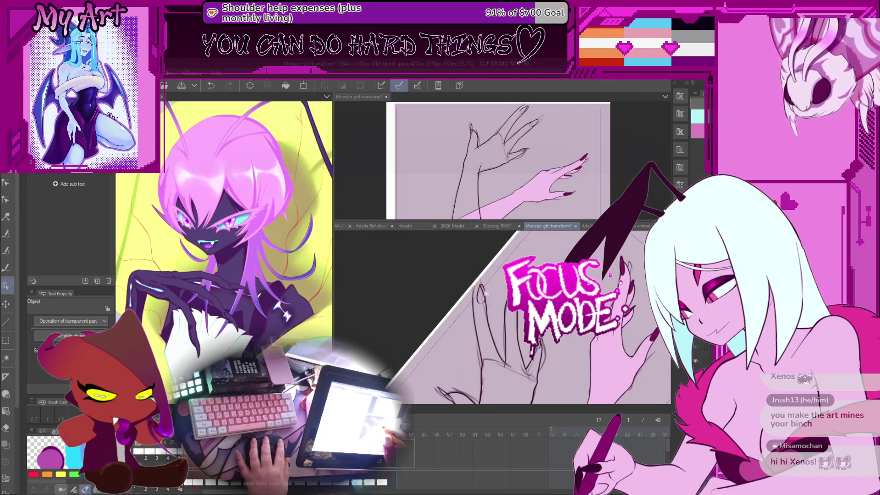
key("ctrl+z")
key("asciicircum")
key("asciicircum")
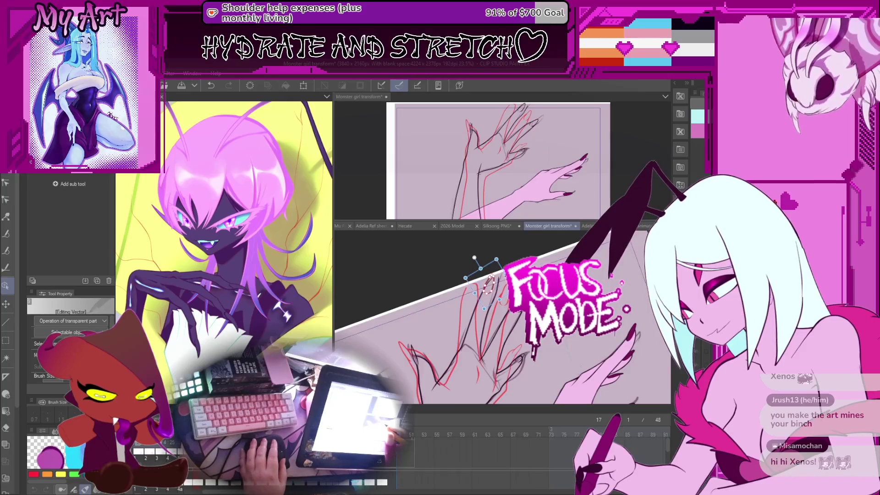
Step: Nudge the claw stroke's control points upward and shift the stroke slightly left
left_click_drag(497, 259, 498, 255)
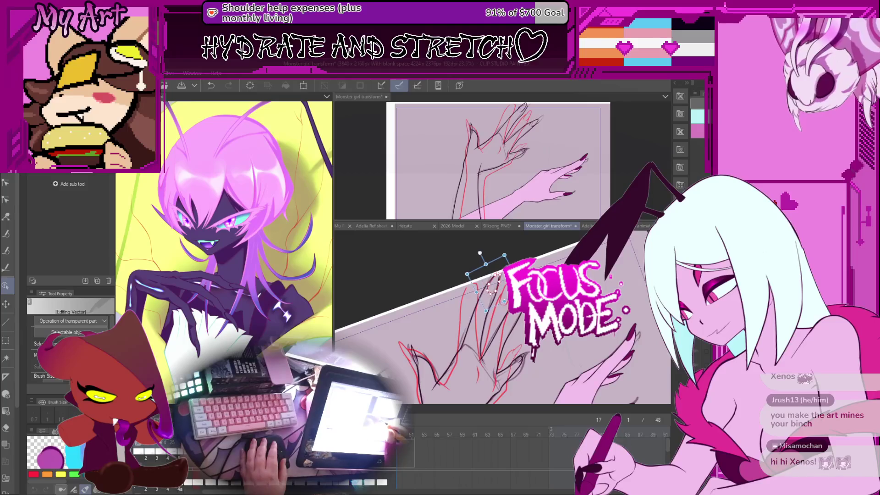
scroll(511, 253, "up", 2)
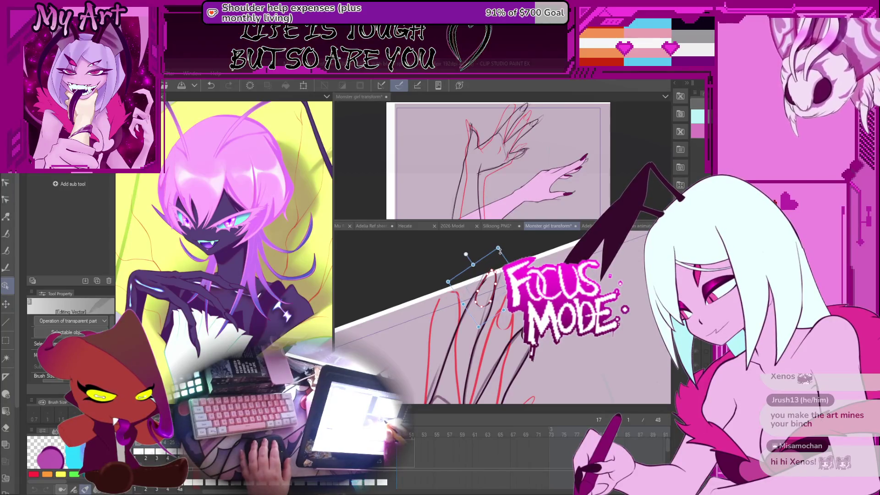
left_click_drag(506, 300, 479, 312)
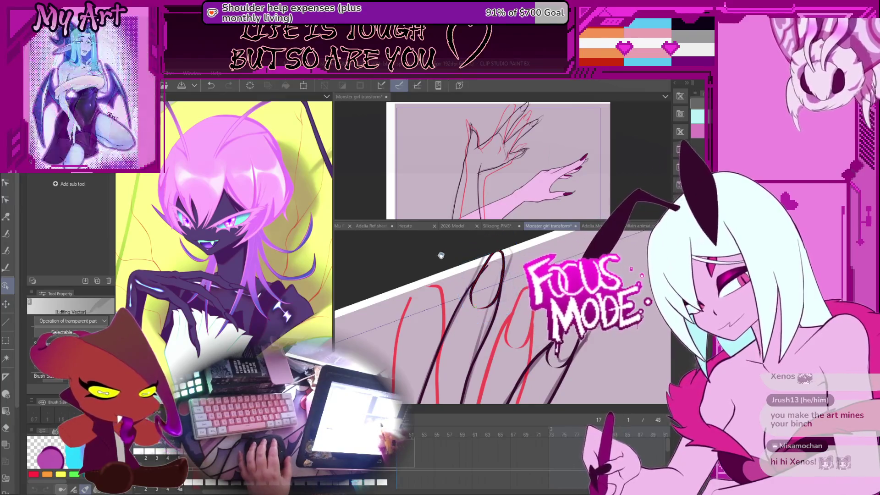
left_click_drag(476, 305, 476, 324)
scroll(475, 323, "down", 3)
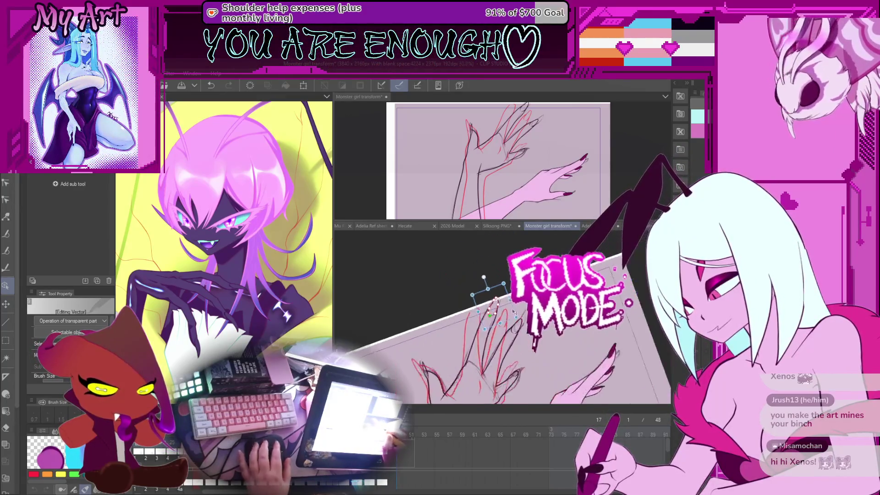
scroll(469, 329, "up", 3)
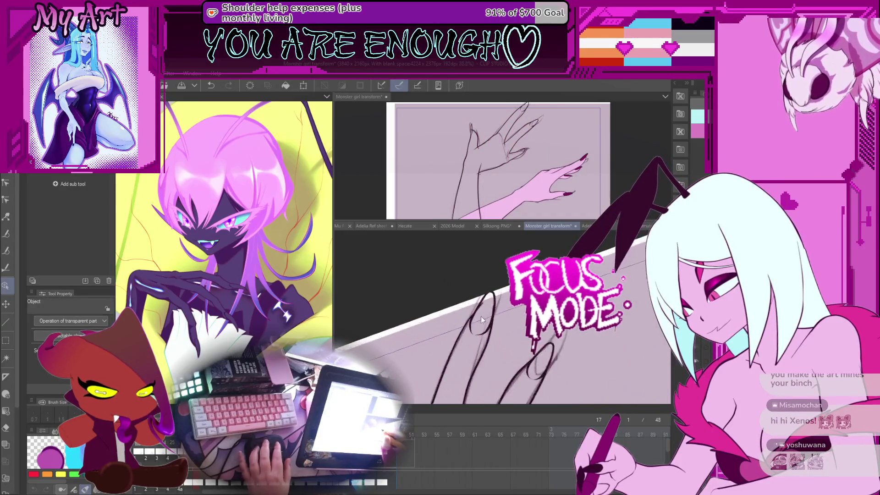
Step: Select another claw vector line and adjust its position slightly
left_click(469, 329)
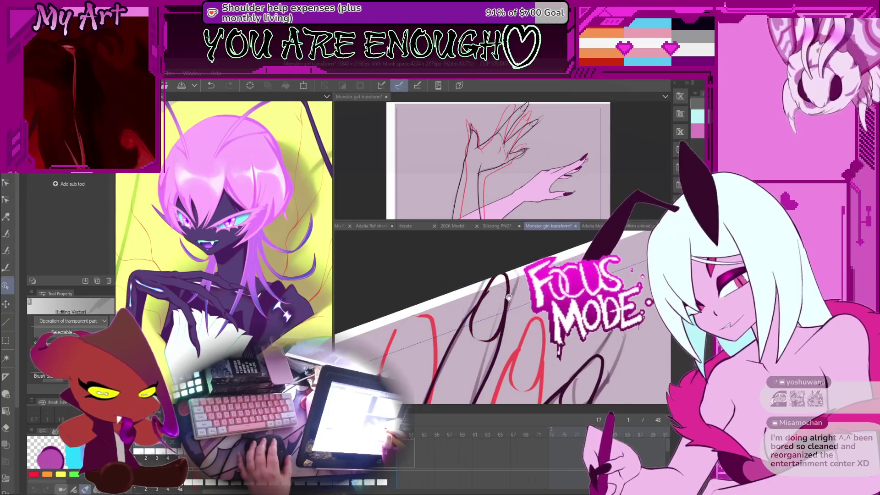
left_click_drag(504, 299, 507, 301)
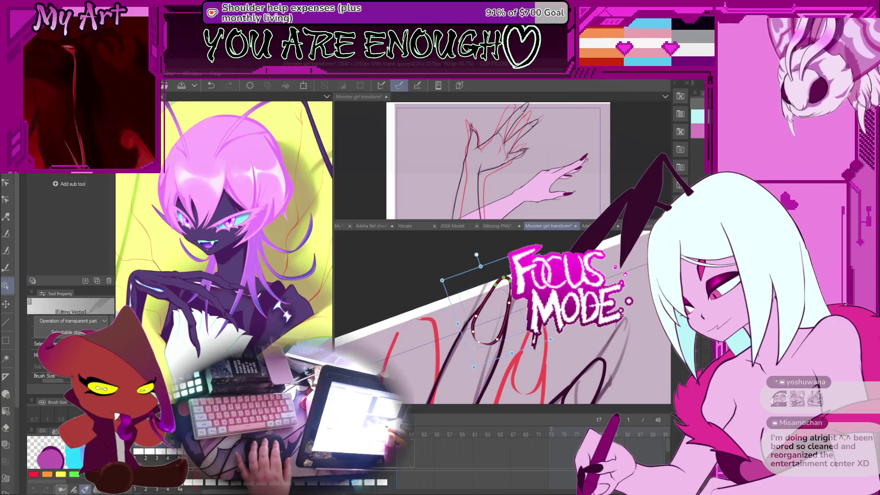
scroll(496, 302, "down", 2)
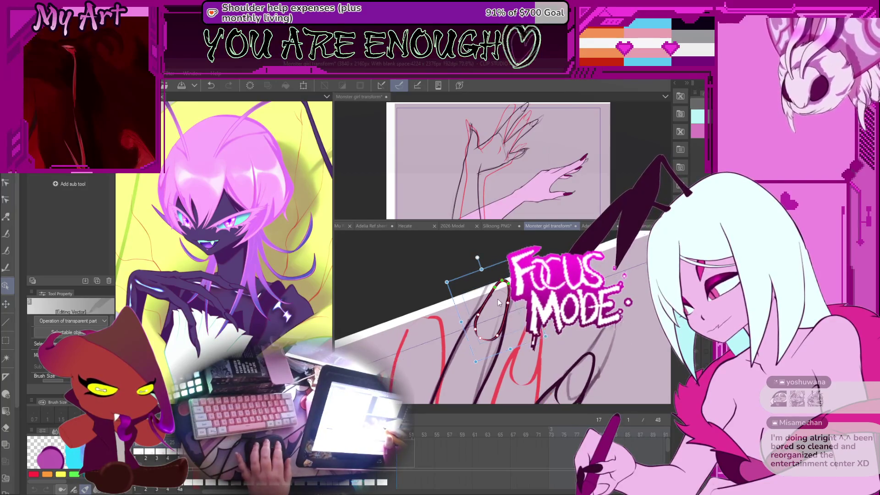
scroll(490, 310, "down", 3)
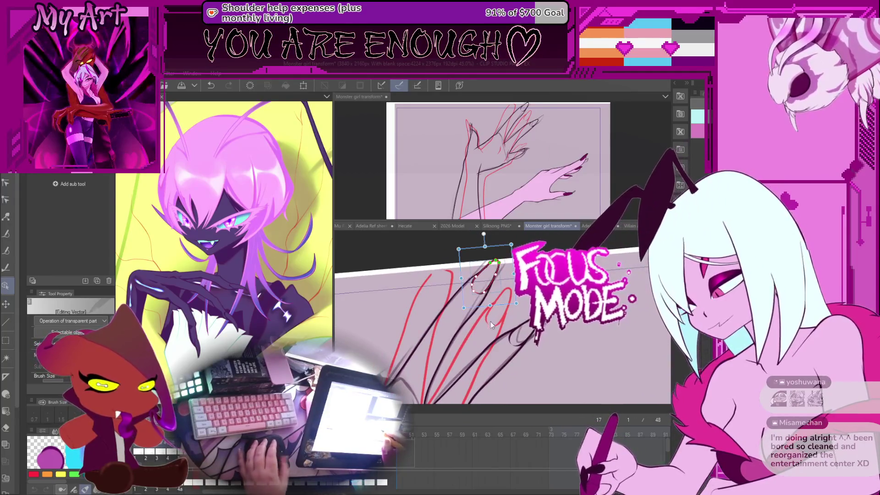
scroll(490, 320, "down", 3)
left_click_drag(513, 344, 511, 329)
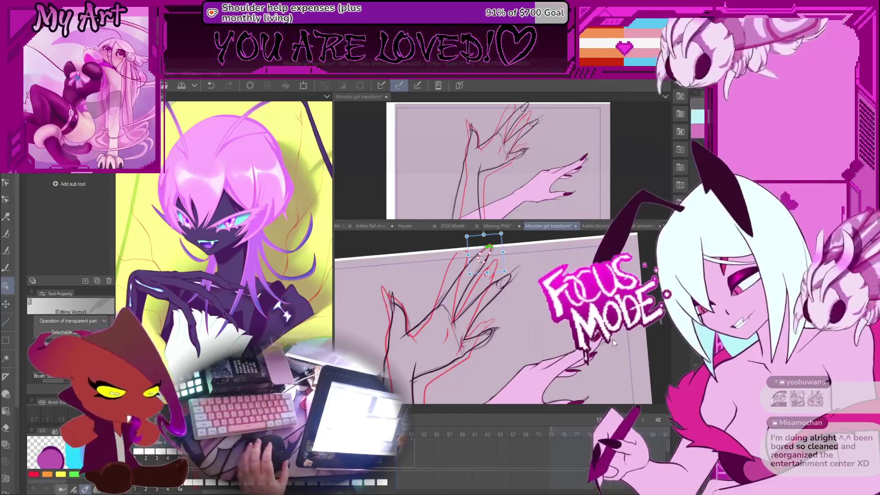
scroll(612, 340, "down", 1)
scroll(571, 321, "down", 3)
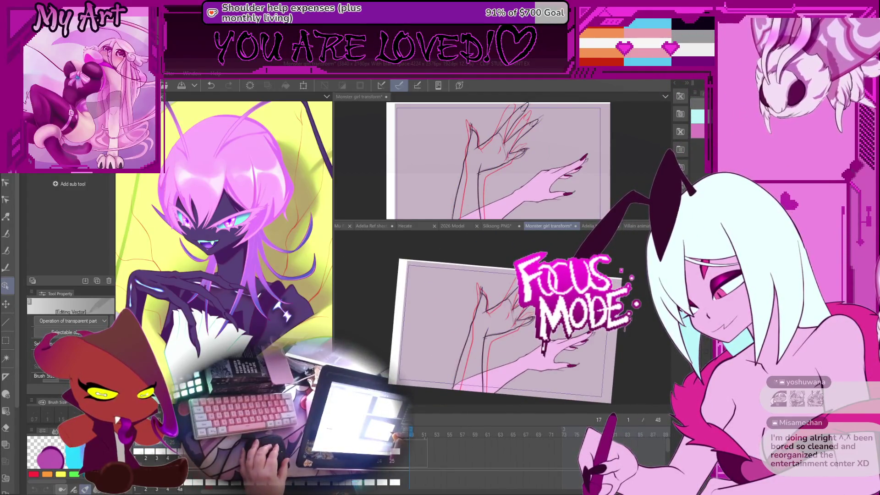
key("space")
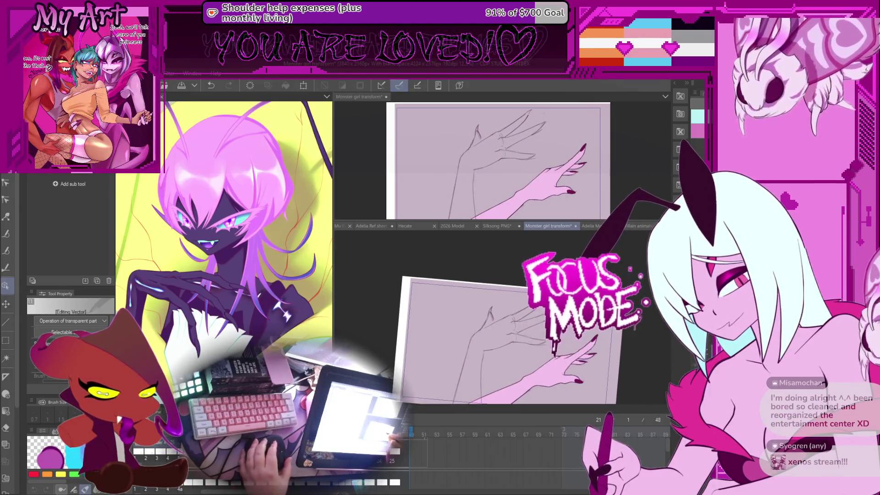
scroll(502, 325, "up", 3)
key("space")
key("space")
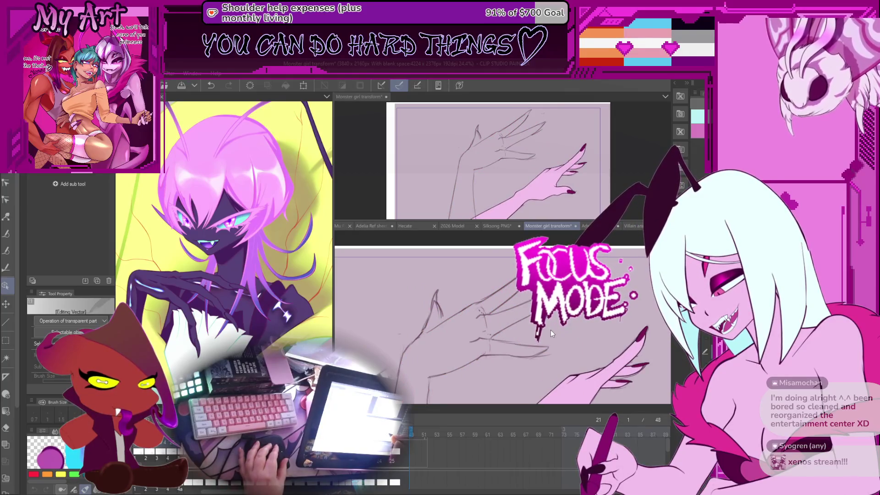
key("space")
scroll(550, 330, "up", 2)
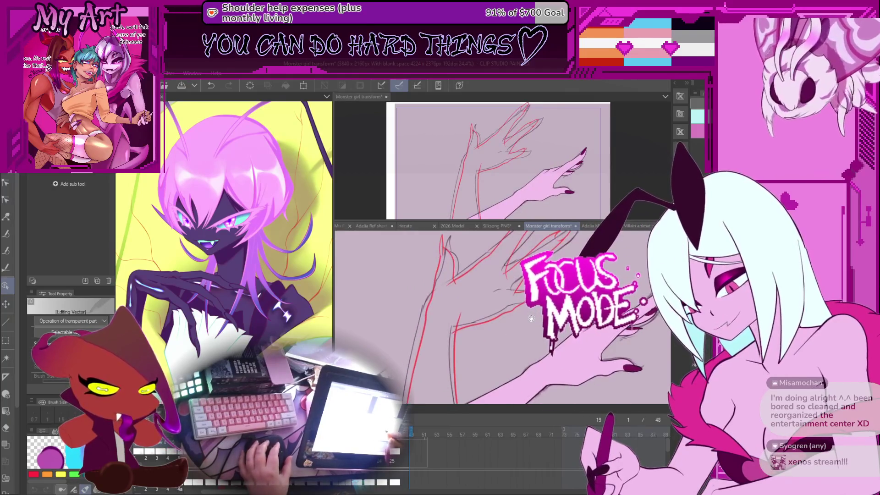
scroll(488, 325, "down", 3)
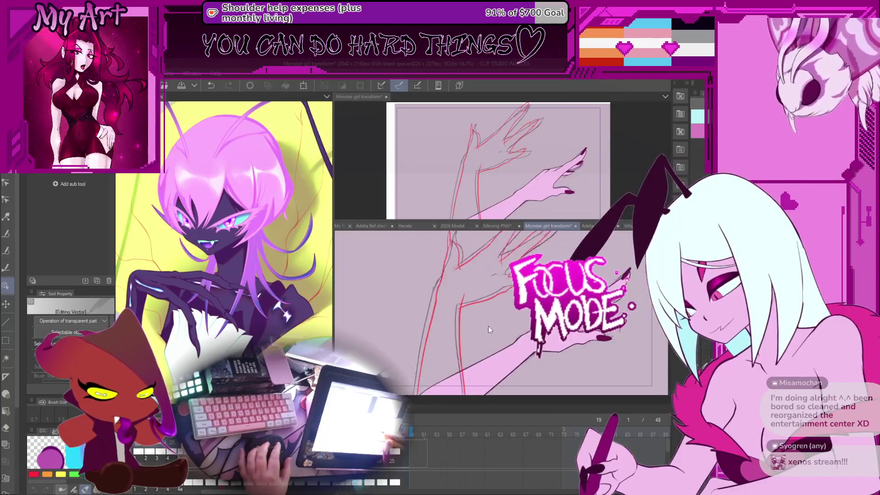
key("asciicircum")
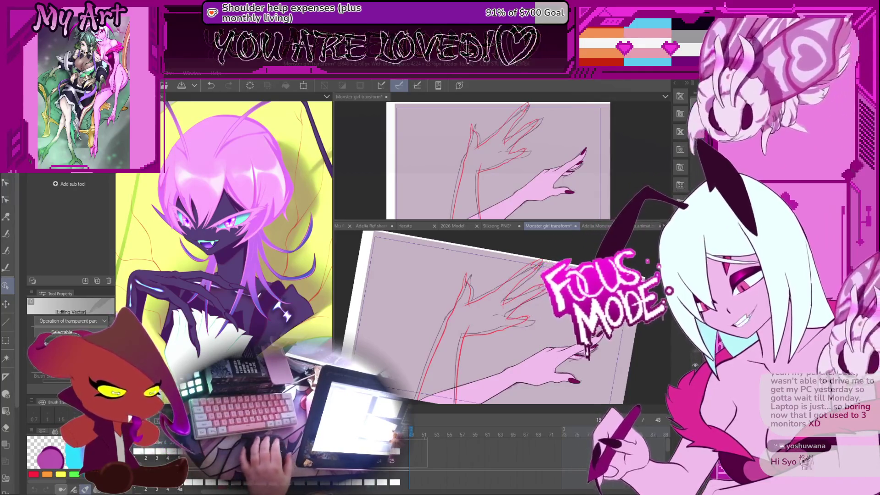
mouse_move(540, 230)
left_mouse_down()
mouse_move(498, 341)
mouse_move(478, 348)
left_mouse_up()
Step: Centre and rotate the view on the claws, then extend the dark claw line's end with Control point
key("p")
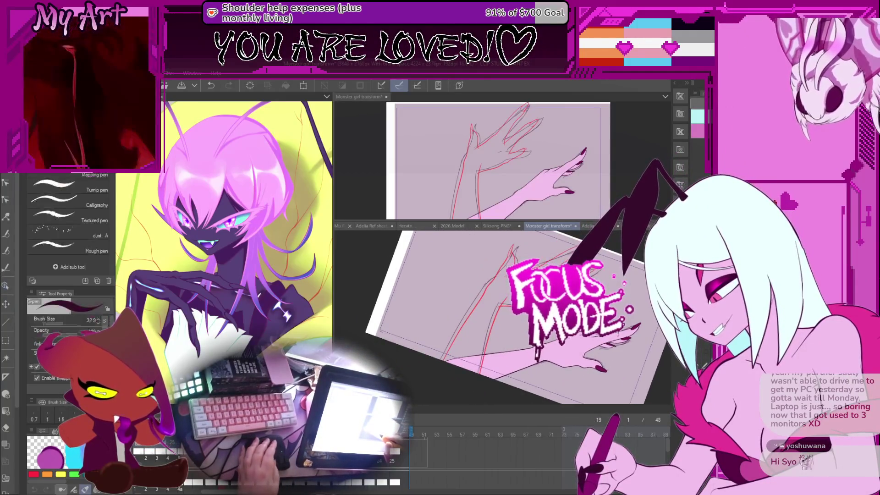
scroll(504, 316, "up", 3)
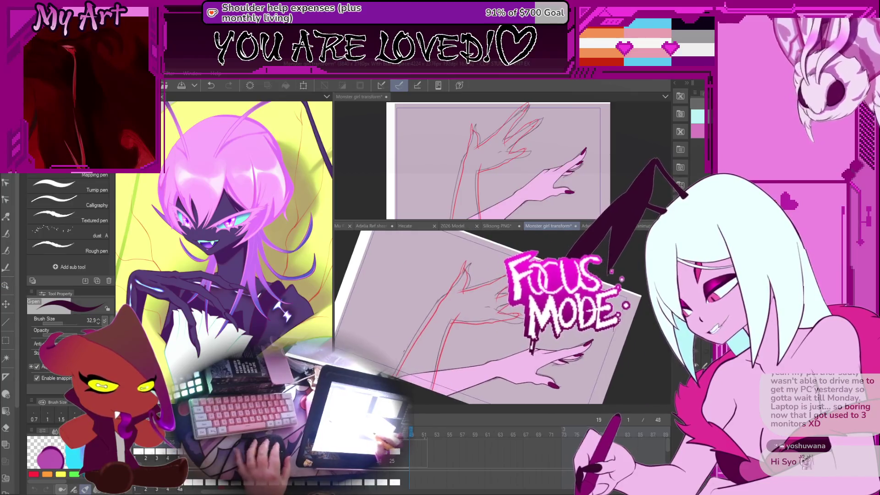
left_click_drag(386, 358, 376, 359)
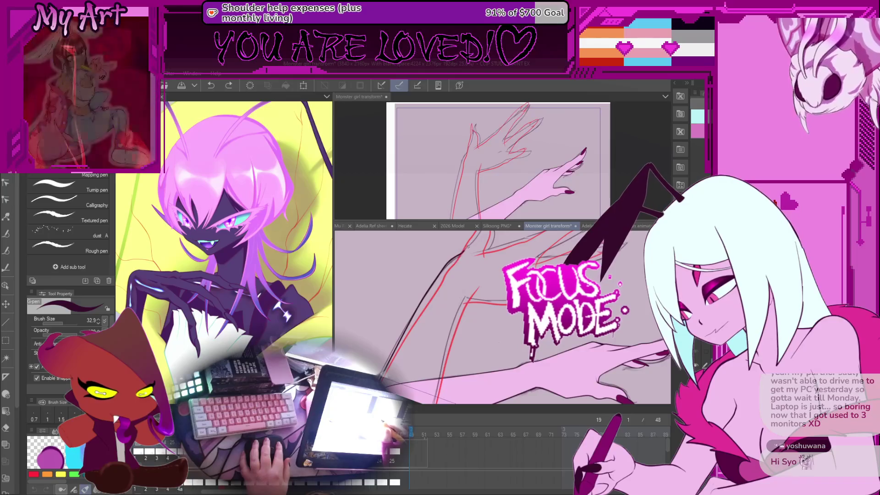
mouse_move(456, 255)
left_mouse_down()
mouse_move(421, 303)
mouse_move(427, 296)
mouse_move(438, 336)
left_mouse_up()
key("y")
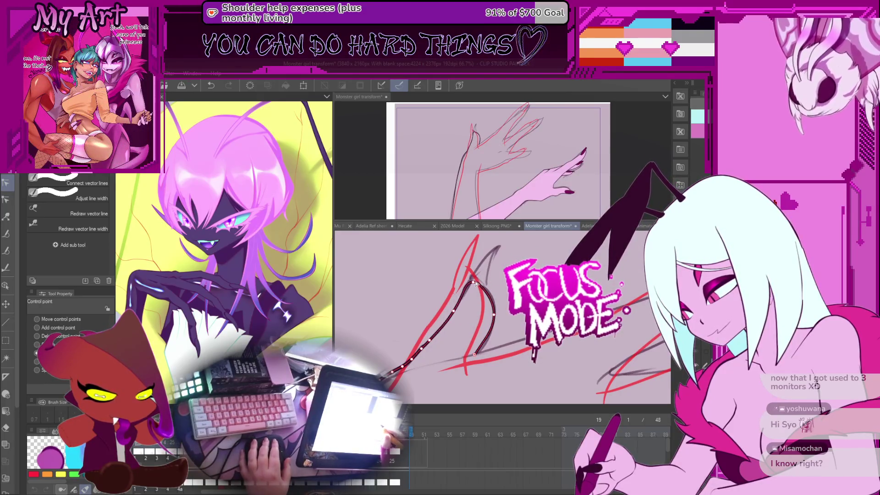
left_click_drag(479, 357, 473, 366)
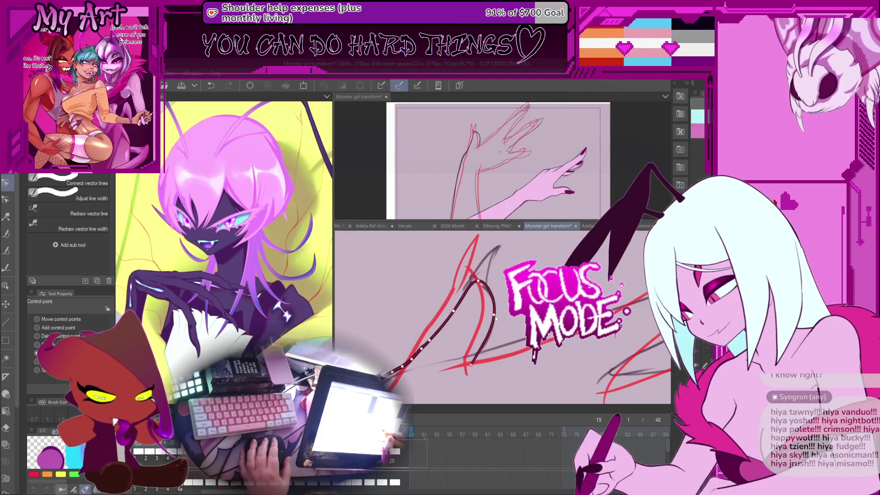
Step: Compare frame 19 against frame 21 and pan along the claw line
key("Right")
key("Right")
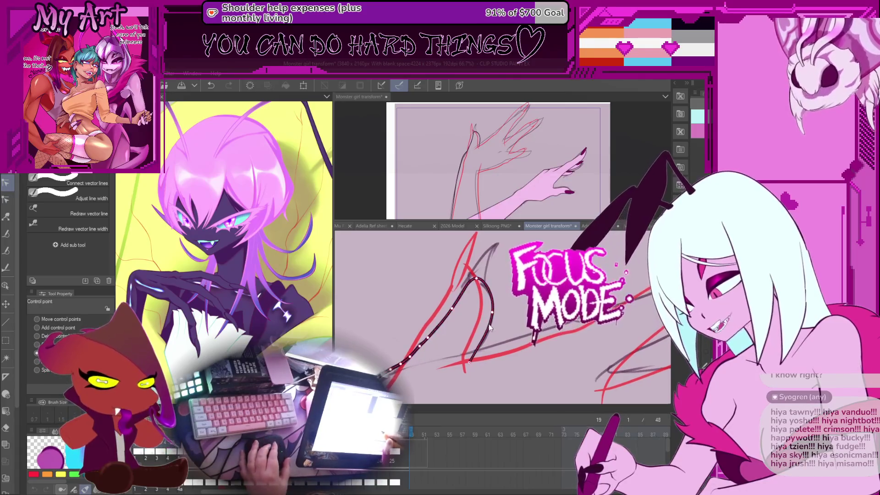
key("Left")
key("Left")
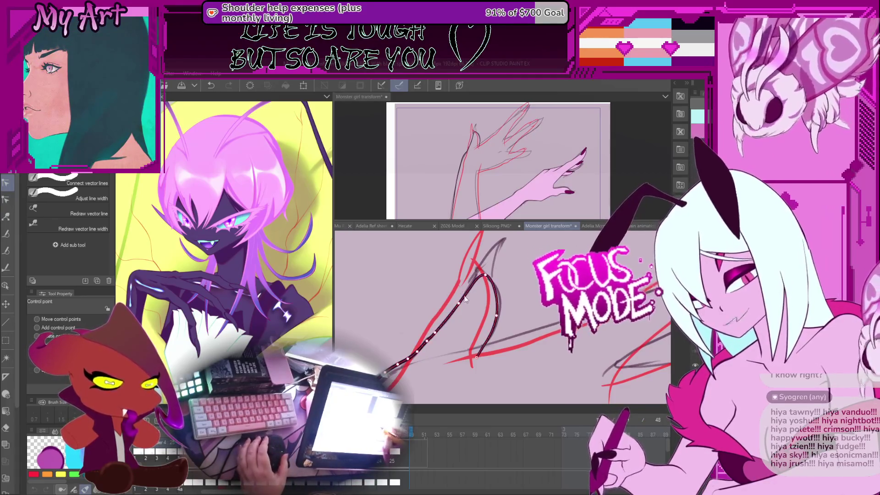
scroll(464, 297, "up", 2)
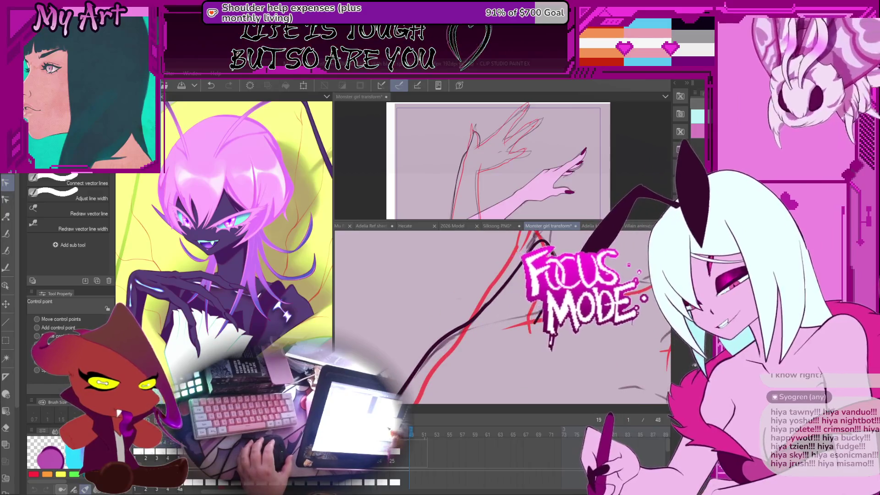
scroll(493, 277, "down", 2)
mouse_move(498, 294)
left_mouse_down()
mouse_move(493, 310)
mouse_move(506, 298)
mouse_move(510, 312)
left_mouse_up()
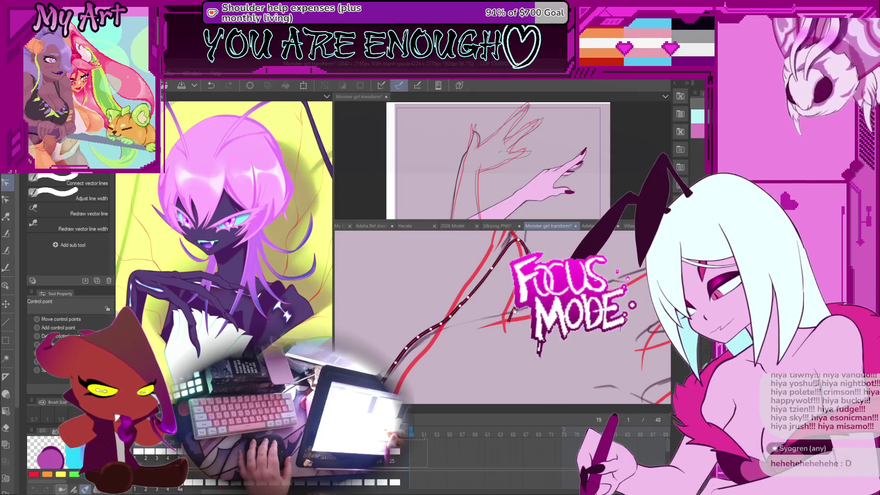
mouse_move(510, 321)
left_mouse_down()
mouse_move(540, 316)
mouse_move(501, 315)
mouse_move(507, 320)
left_mouse_up()
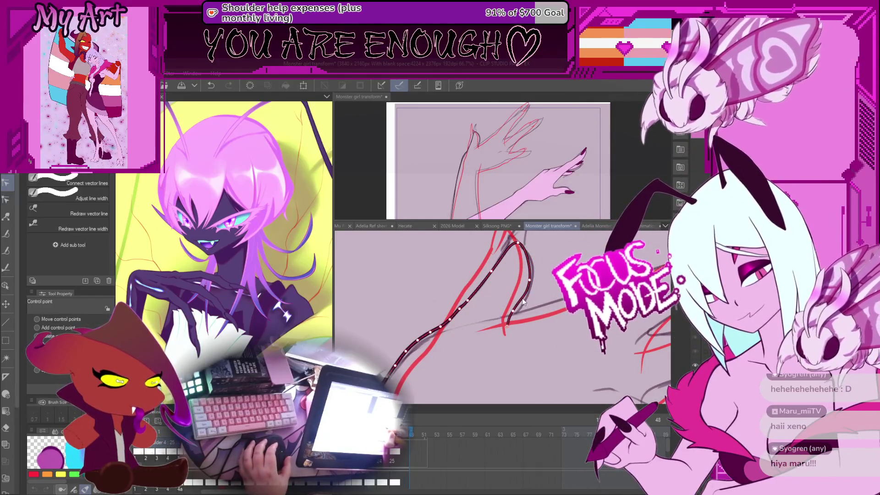
Step: Ink new black strokes along the claw with the G-pen
mouse_move(518, 287)
left_mouse_down()
mouse_move(538, 297)
mouse_move(579, 350)
left_mouse_up()
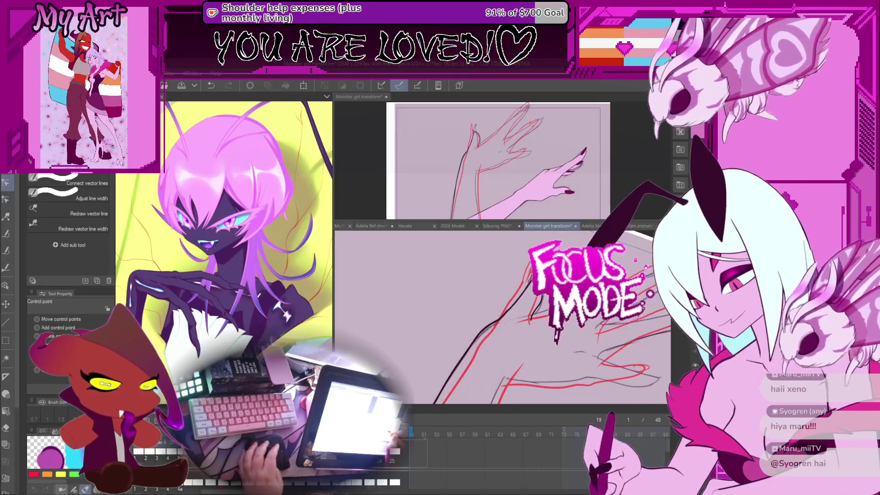
scroll(497, 290, "down", 3)
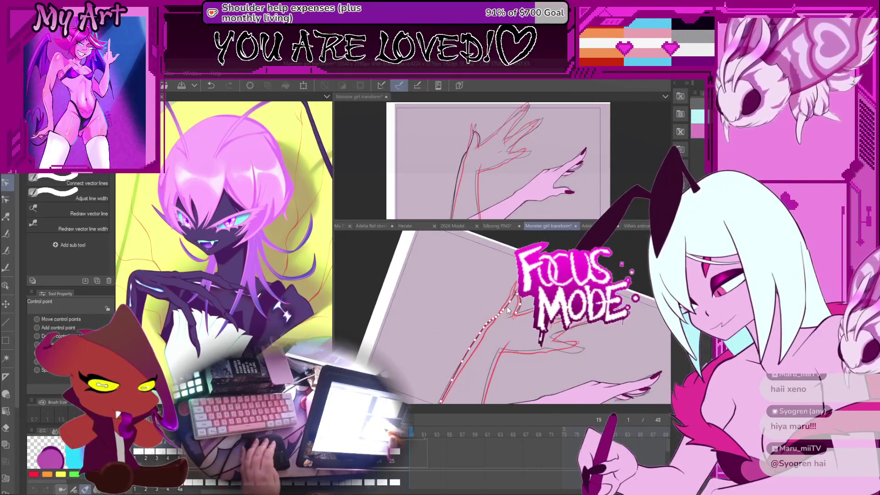
scroll(508, 311, "up", 4)
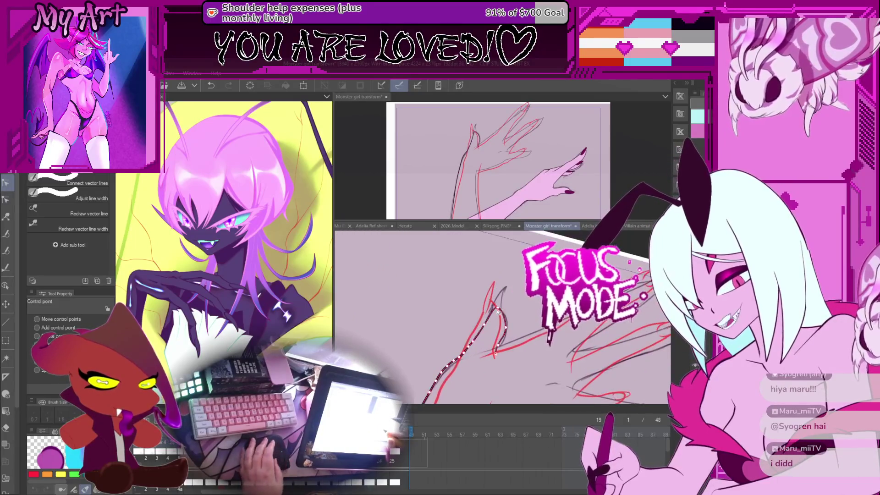
key("p")
mouse_move(481, 313)
left_mouse_down()
mouse_move(481, 397)
mouse_move(415, 403)
left_mouse_up()
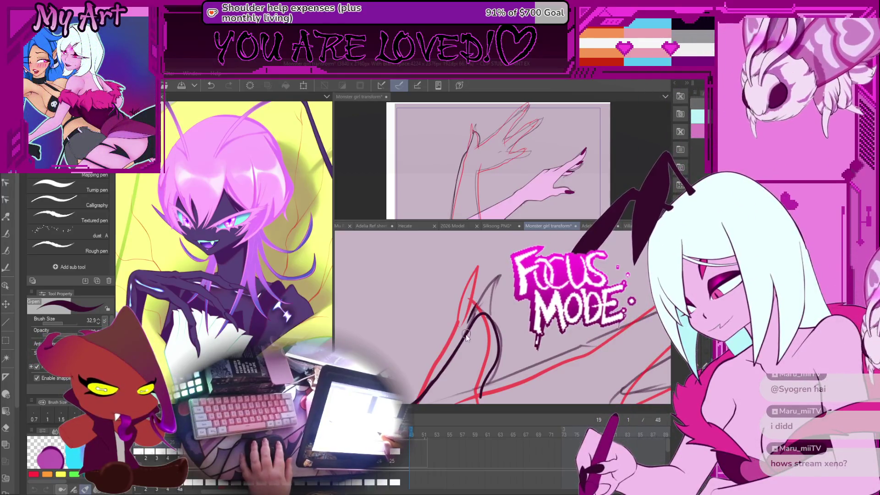
Step: Ink another dark stroke up the claw on frame 19, checking it against frame 21
left_click_drag(467, 329, 496, 280)
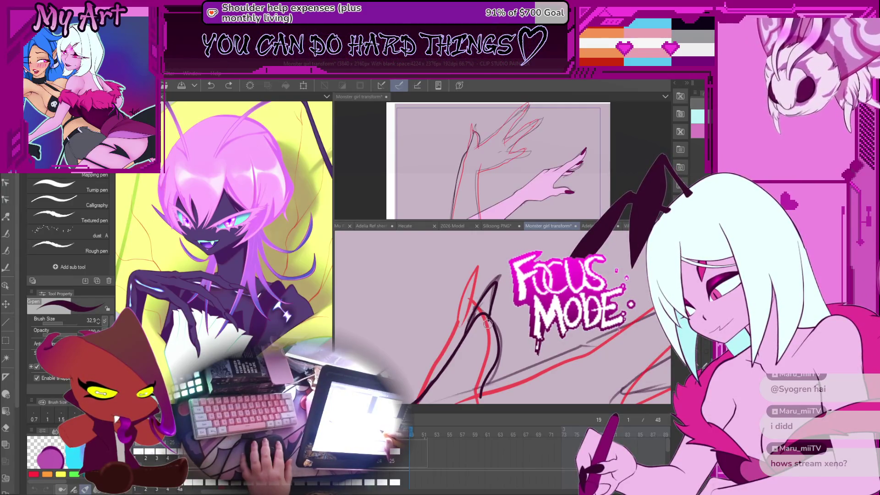
key("Right")
key("Right")
key("Left")
key("Left")
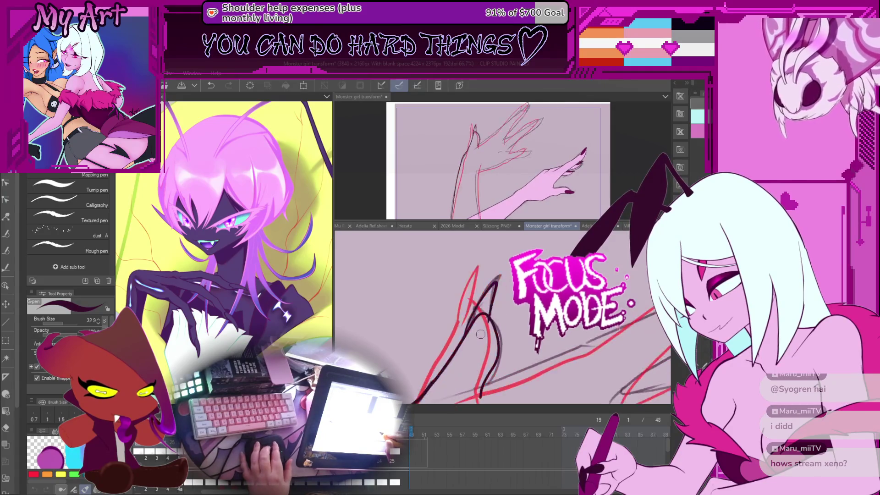
Step: Reset the zoom to 100% and play the animation back to check the motion
key("y")
key("ctrl+alt+0")
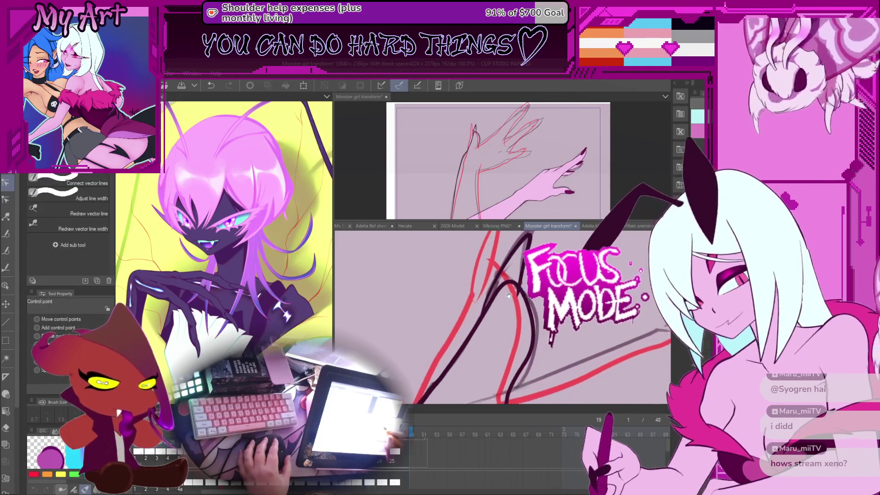
scroll(495, 312, "down", 5)
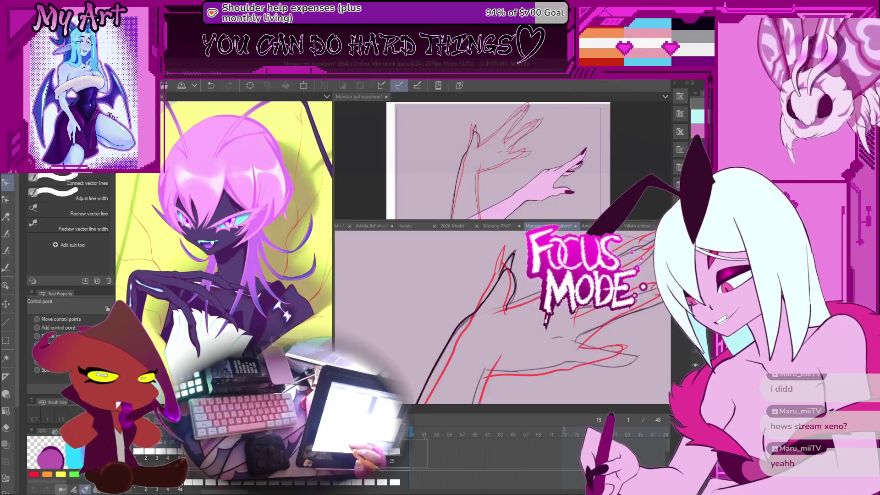
key("Return")
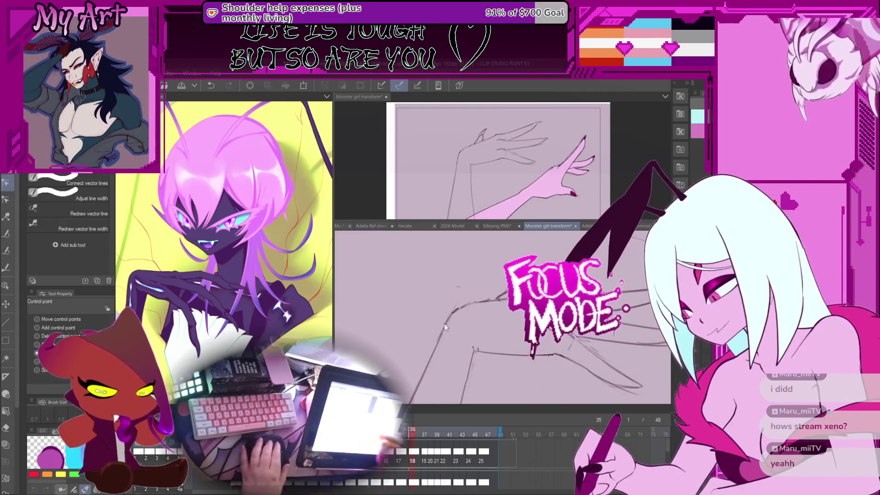
key("space")
Step: Compare frame 19 with frame 17, then rotate and reframe the claw with the G-pen ready
key("Left")
key("Left")
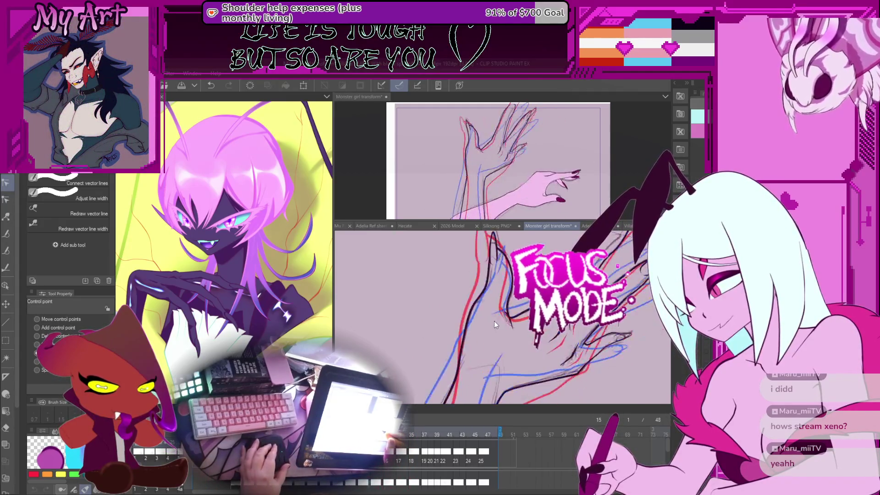
key("Right")
key("Right")
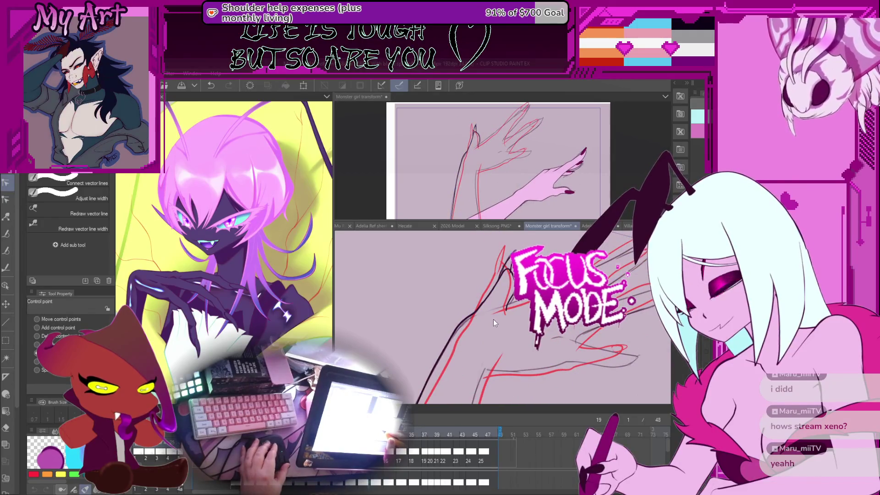
key("minus")
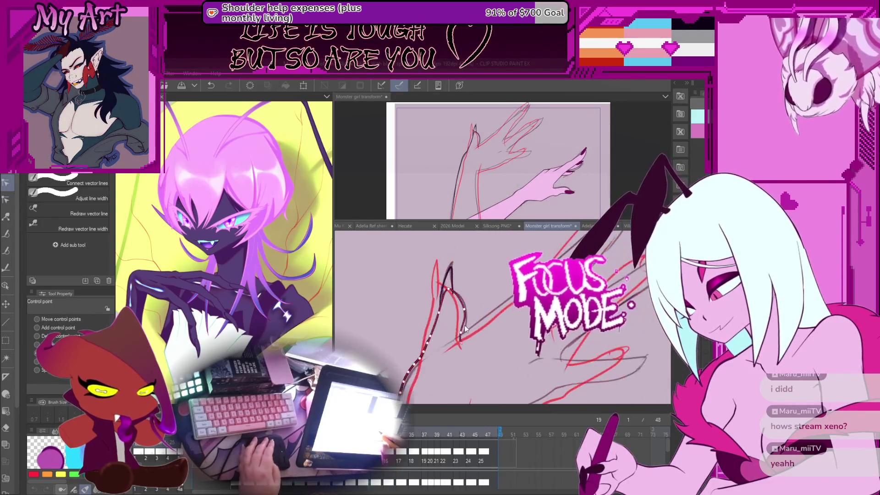
key("p")
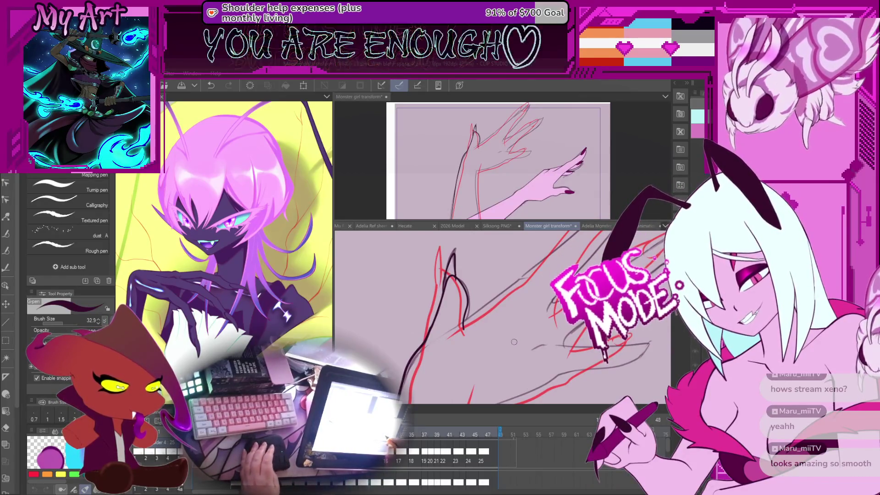
left_click_drag(515, 343, 487, 347)
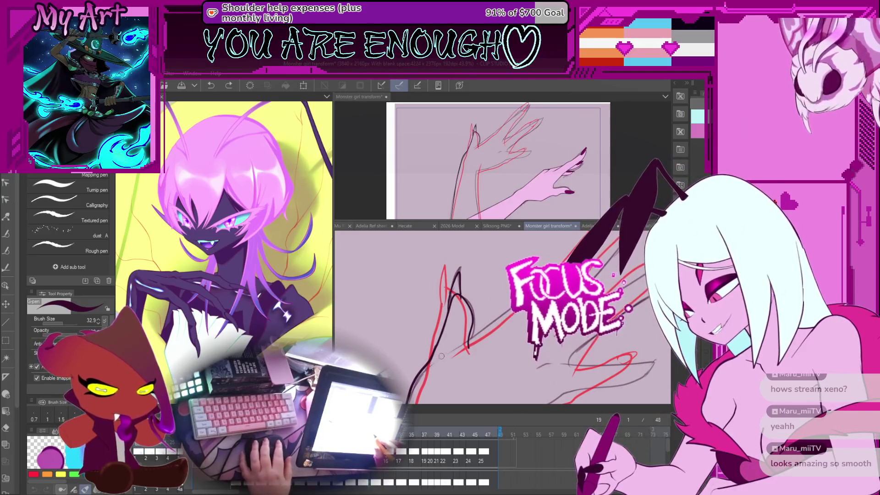
left_click_drag(472, 364, 471, 349)
Step: Recheck against frame 17, then pull the black stroke's end to reshape it with Control point
key("Left")
key("Left")
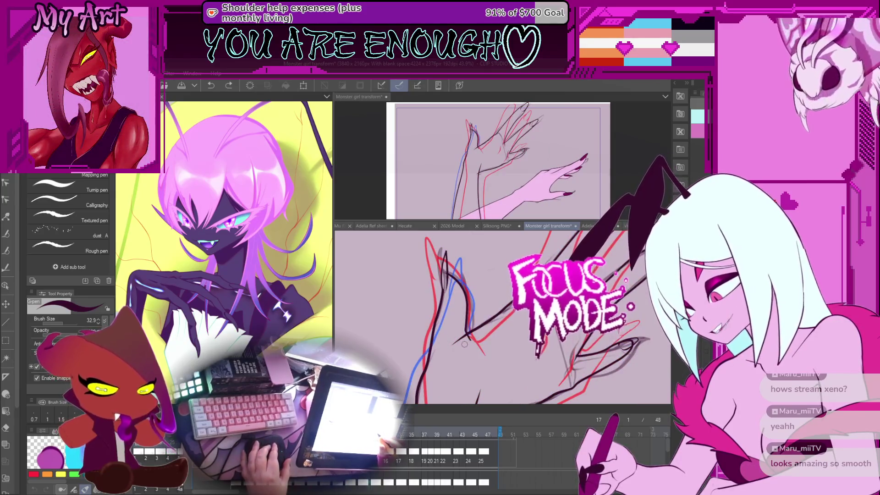
key("Right")
key("Right")
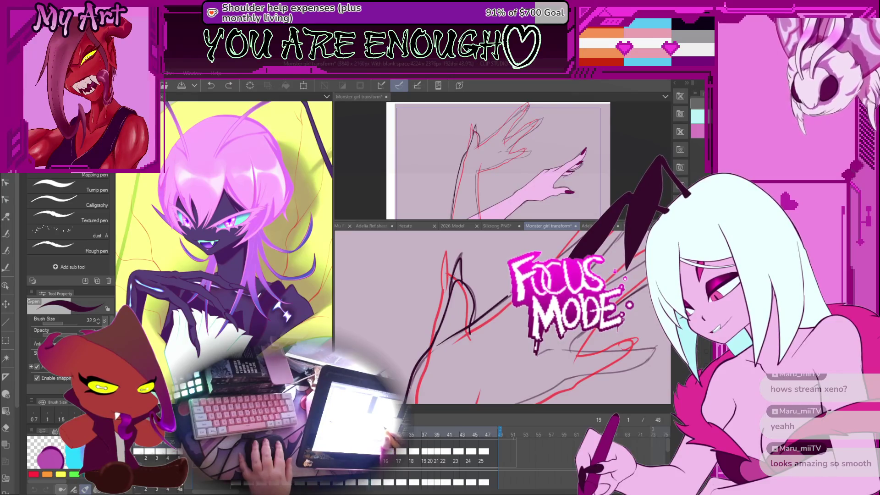
left_click_drag(526, 274, 489, 313)
key("y")
scroll(469, 343, "up", 2)
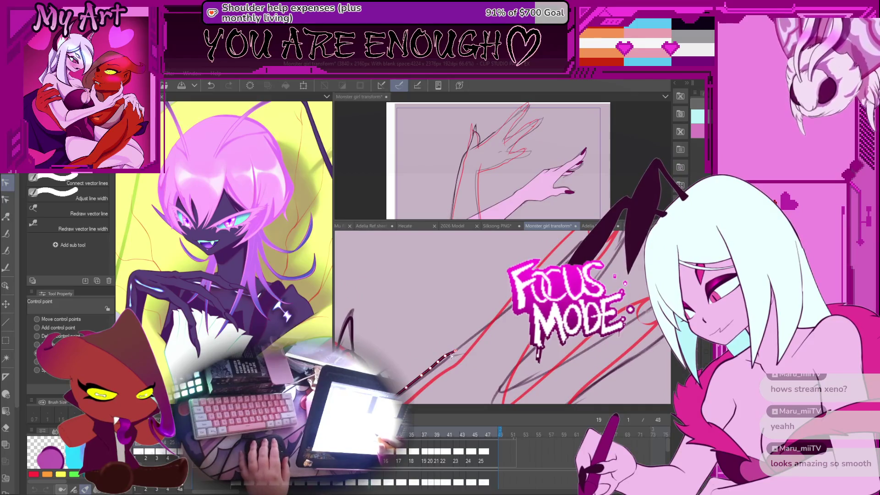
left_click_drag(455, 352, 501, 396)
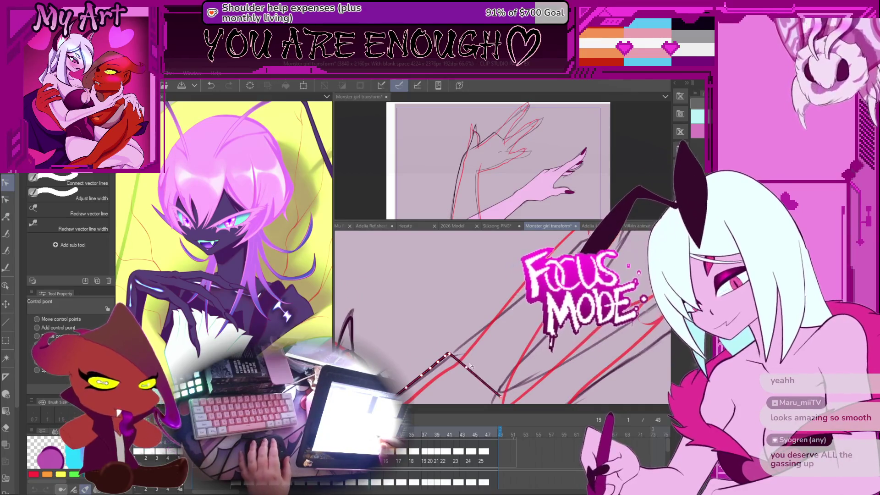
Step: Bend the black claw line toward the red sketch into a long curve
left_click_drag(502, 346, 502, 343)
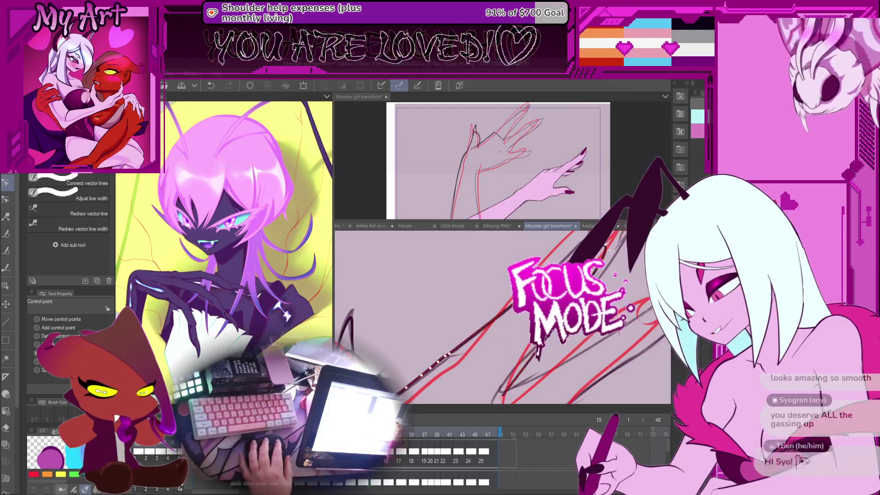
scroll(502, 321, "up", 3)
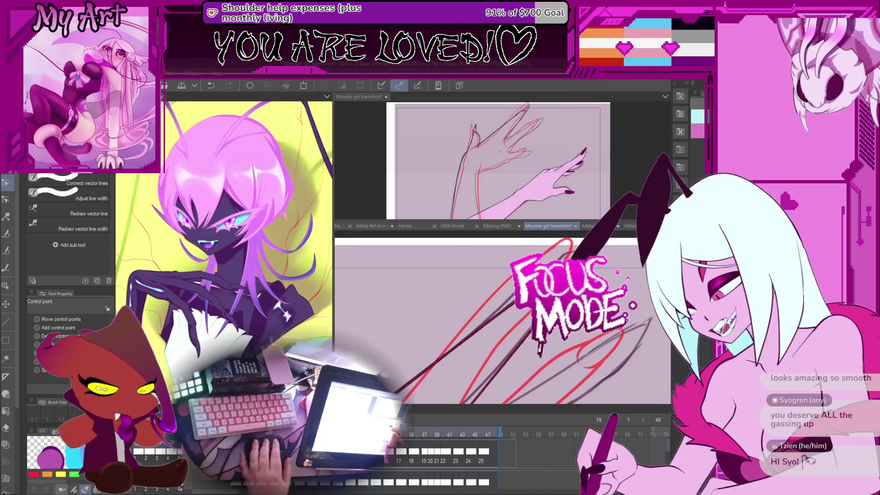
left_click_drag(440, 391, 496, 348)
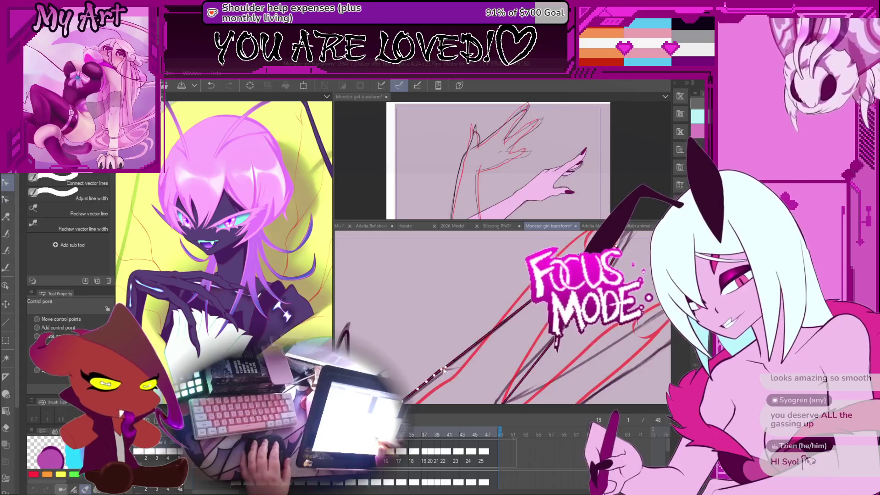
left_click_drag(429, 379, 459, 332)
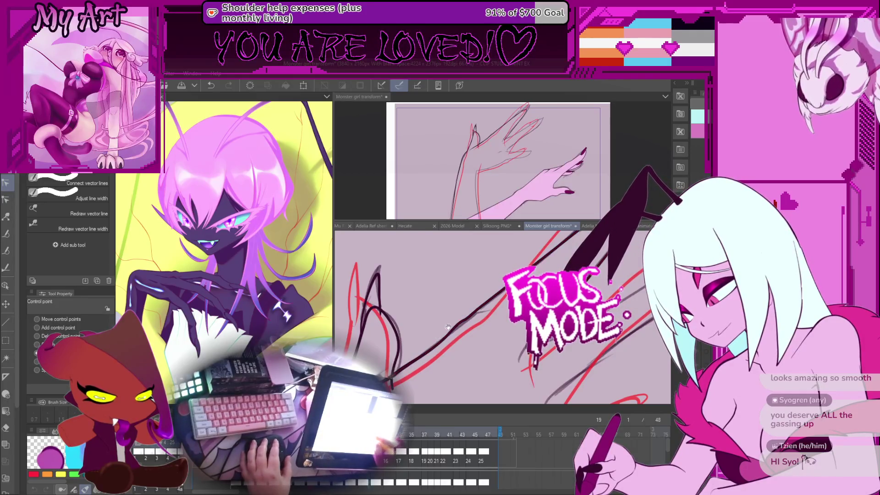
left_click_drag(428, 346, 449, 328)
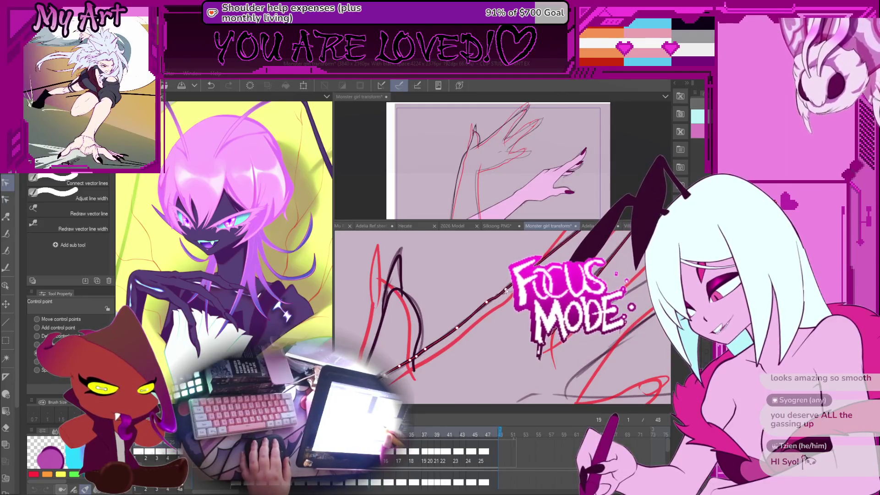
mouse_move(487, 303)
left_mouse_down()
mouse_move(510, 273)
mouse_move(457, 305)
left_mouse_up()
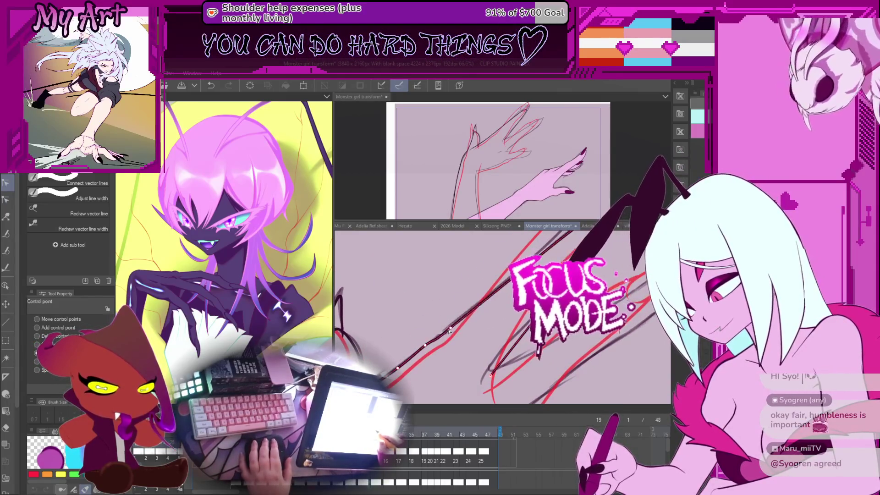
left_click_drag(449, 330, 482, 301)
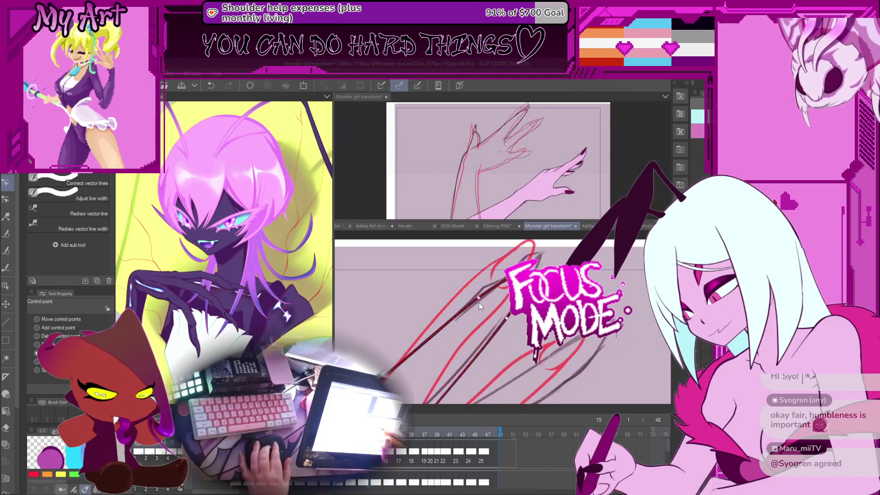
left_click_drag(480, 303, 523, 252)
Step: Add a control point to the black curve and review its points from a steeper angle
left_click(496, 320)
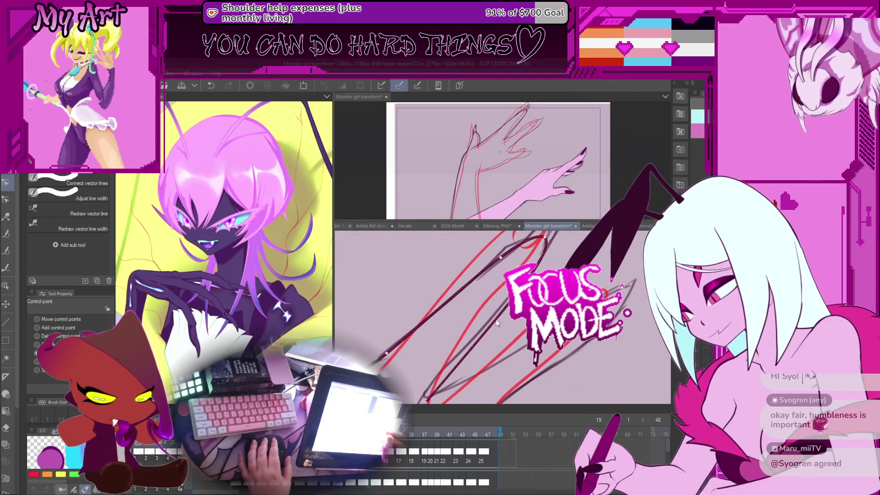
left_click(477, 338)
left_click_drag(481, 340, 484, 322)
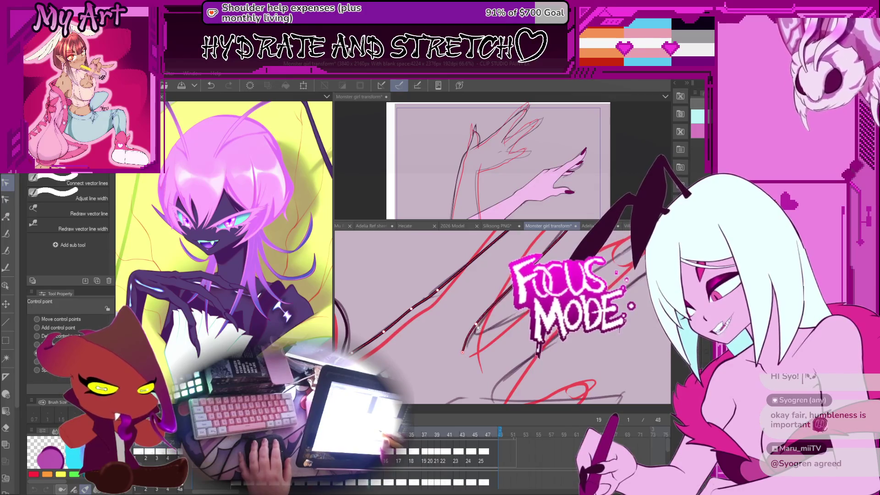
left_click_drag(477, 326, 472, 316)
left_click(477, 318)
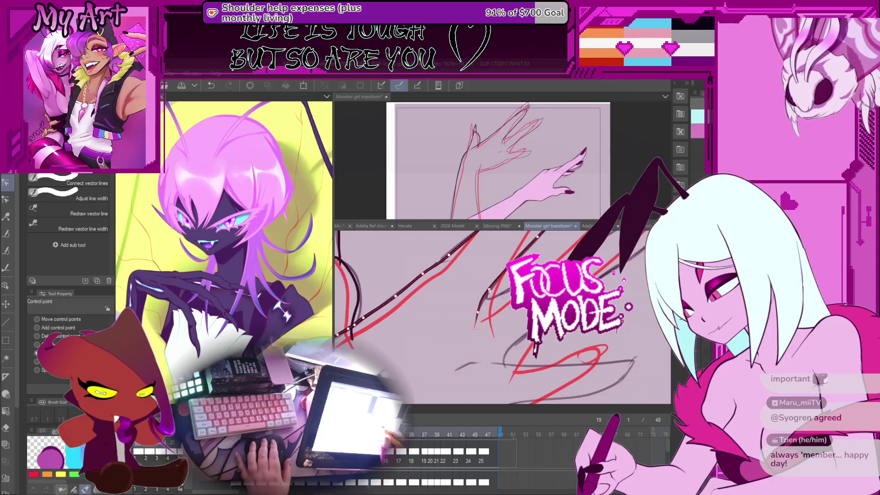
left_click_drag(489, 290, 523, 325)
scroll(518, 336, "down", 5)
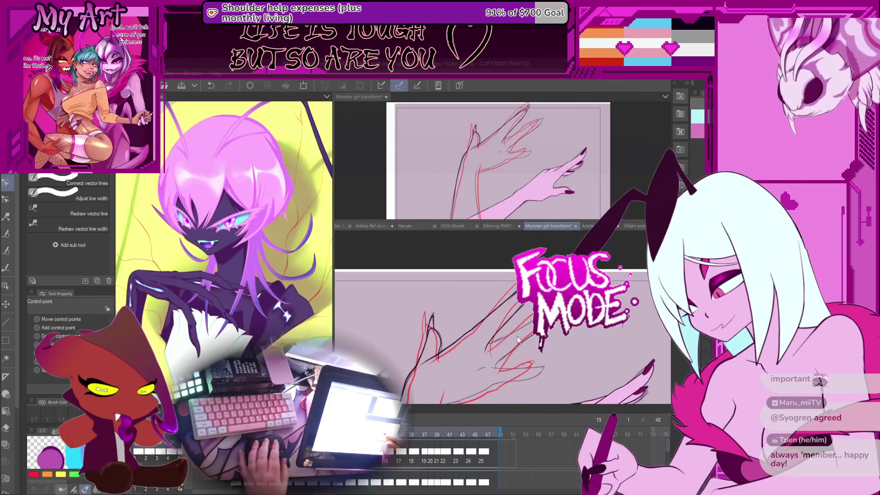
scroll(517, 337, "up", 2)
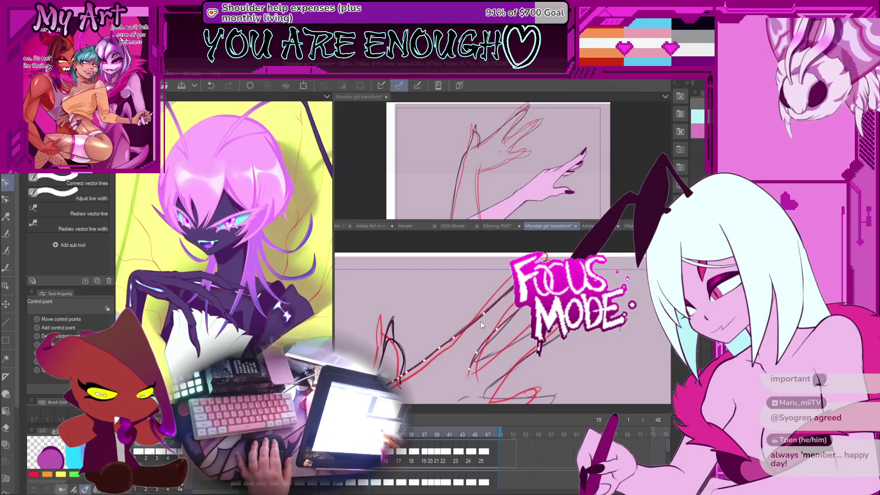
scroll(480, 336, "down", 2)
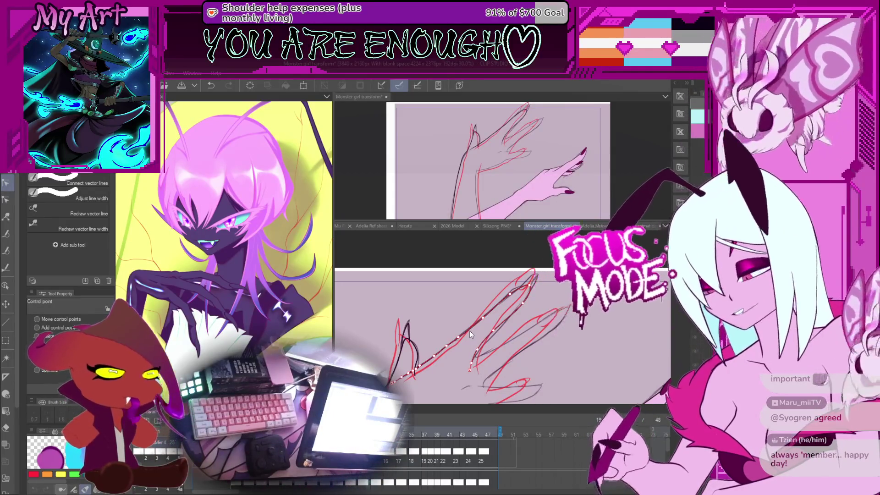
left_click(469, 331)
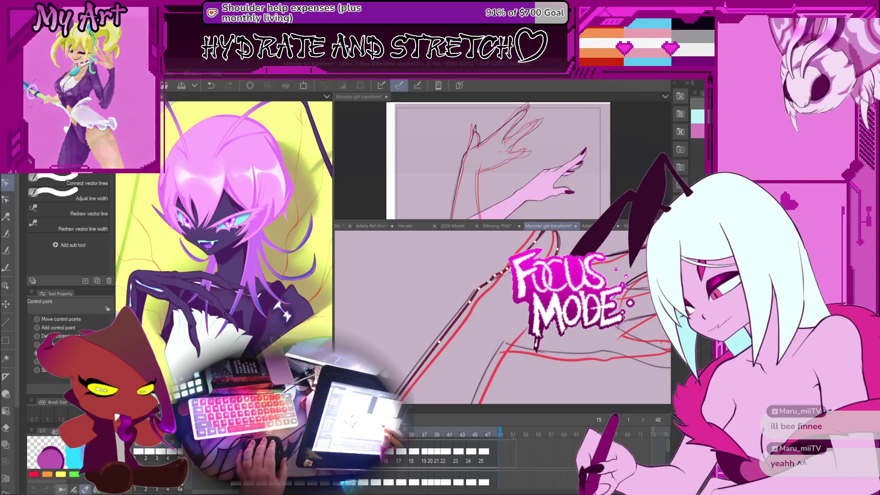
scroll(491, 282, "up", 1)
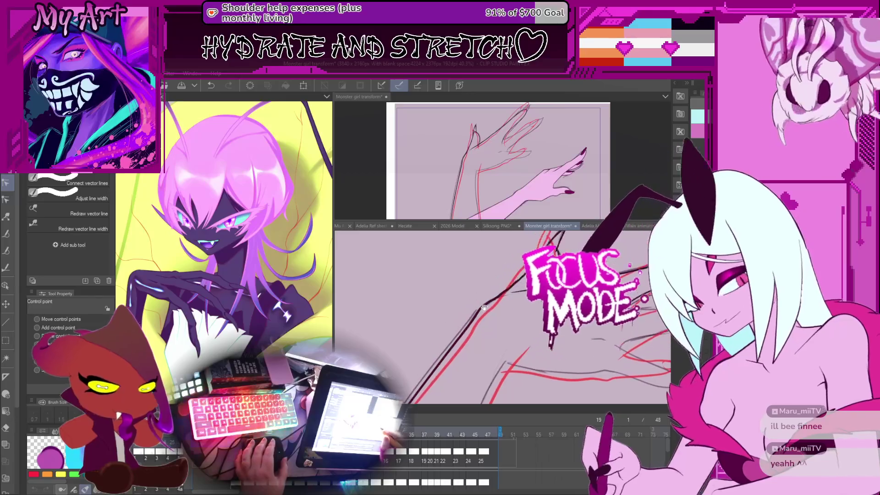
Step: Select the thin claw line and drag its end further down-left to extend it
left_click_drag(481, 323, 474, 314)
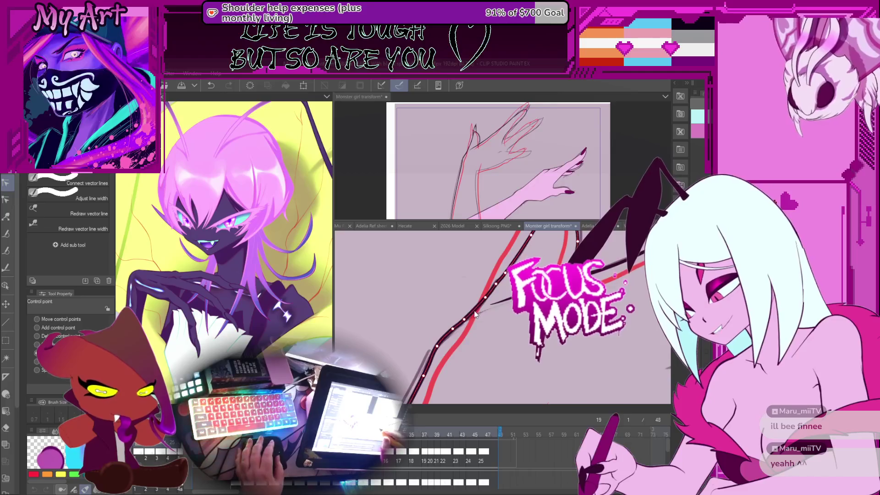
left_click(476, 318)
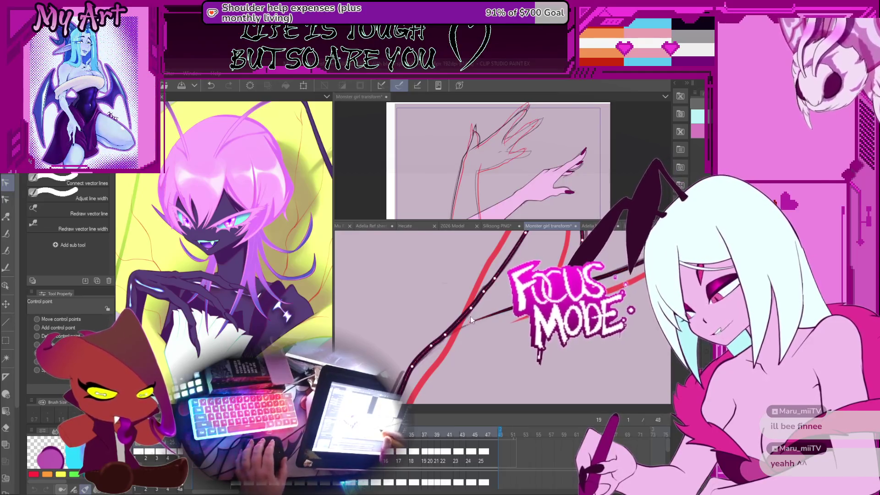
left_click_drag(467, 326, 448, 336)
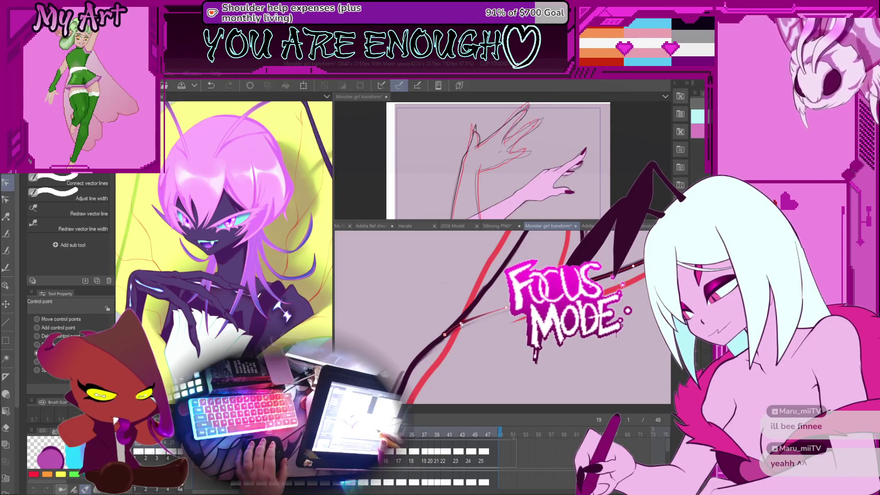
scroll(491, 320, "down", 4)
scroll(508, 330, "down", 2)
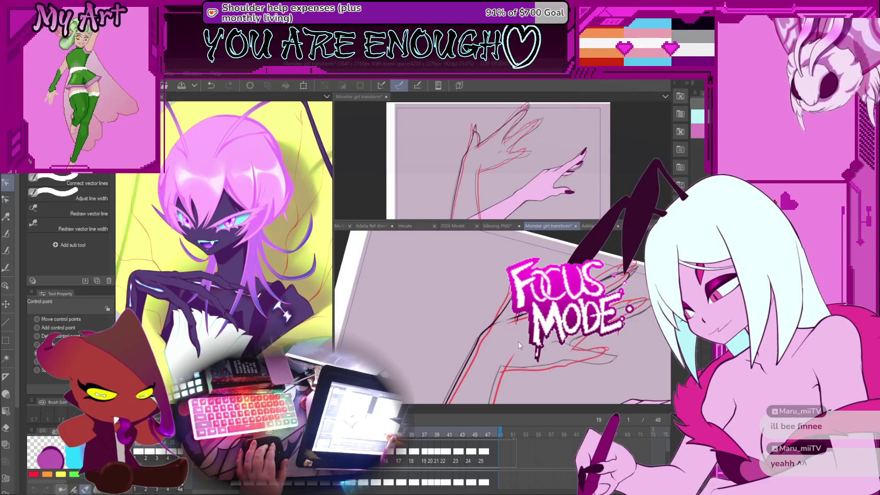
Step: Undo the stray stroke, step back two frames to frame 19, and switch to the G-pen
key("ctrl+z")
mouse_move(518, 342)
left_mouse_down()
mouse_move(510, 321)
mouse_move(468, 303)
left_mouse_up()
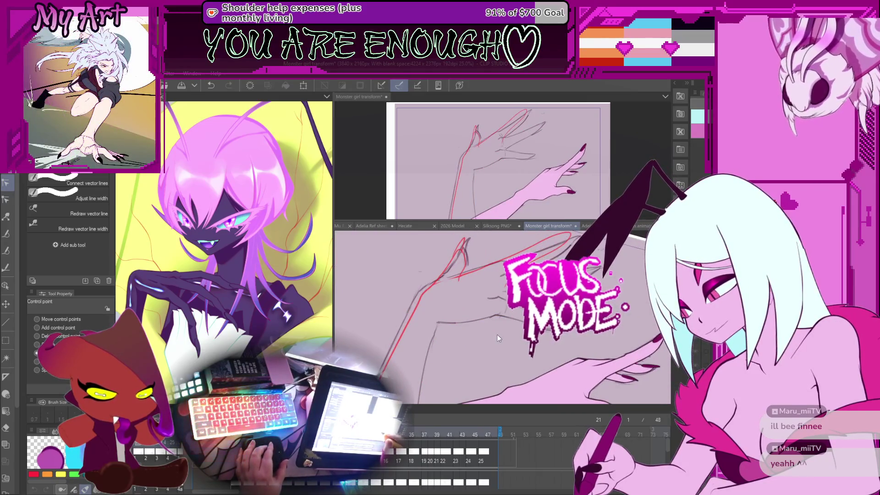
key("Left")
key("Left")
key("minus")
scroll(498, 288, "up", 3)
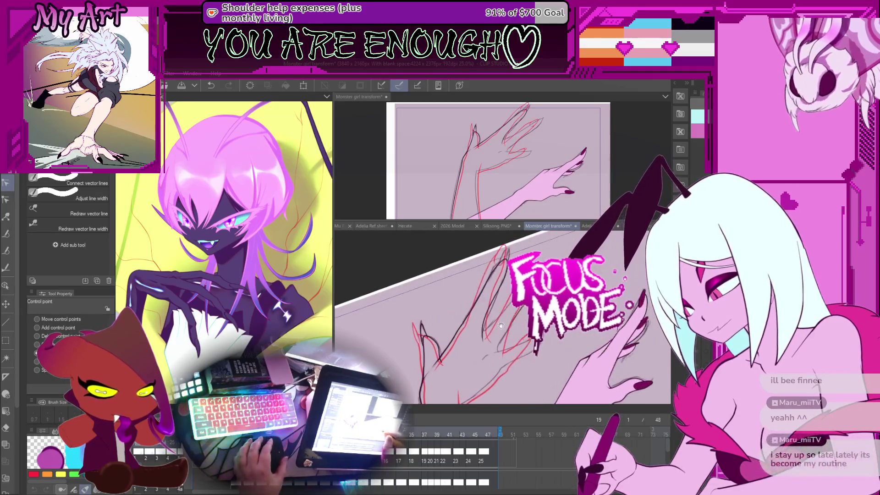
key("p")
left_click_drag(486, 330, 472, 316)
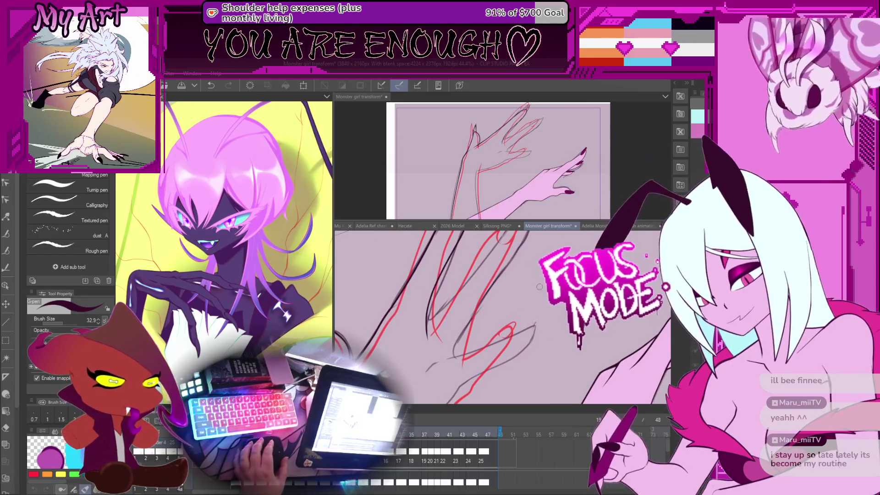
Step: Undo the last stroke and ink a new line along the claw sketch
scroll(472, 316, "down", 1)
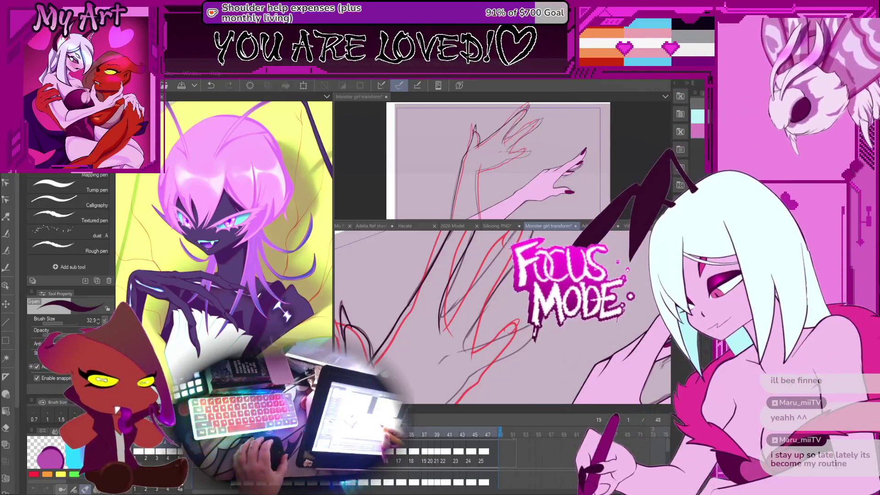
key("ctrl+z")
left_click_drag(471, 296, 424, 346)
left_click_drag(438, 317, 433, 330)
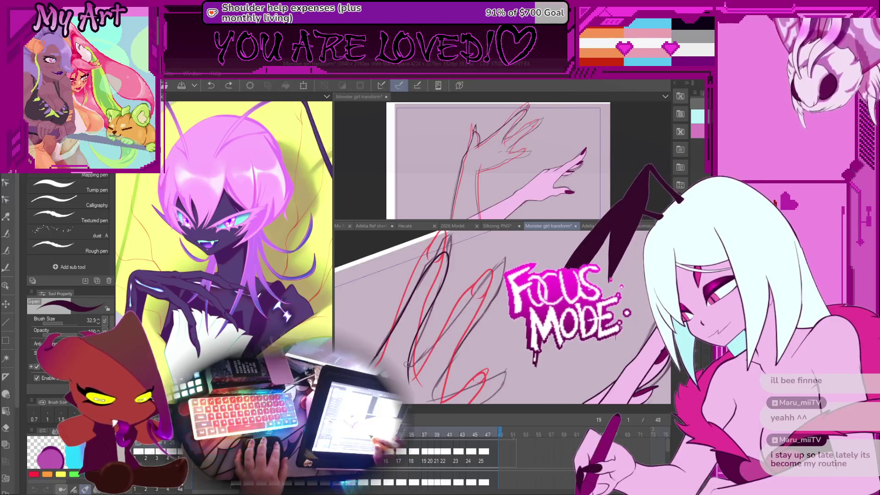
left_click_drag(448, 330, 484, 281)
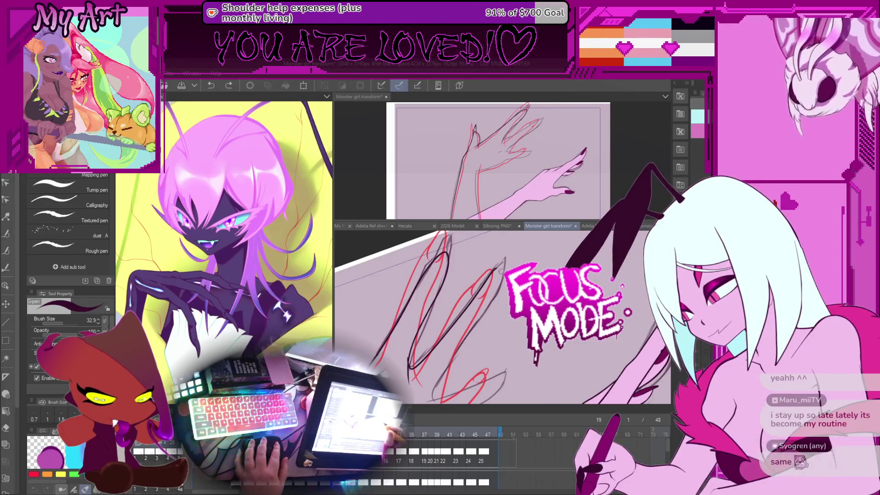
left_click_drag(449, 330, 502, 267)
Step: Rotate the canvas to run along the arm's lines and start transforming the line art
mouse_move(434, 403)
left_mouse_down()
mouse_move(450, 334)
mouse_move(452, 345)
mouse_move(448, 357)
mouse_move(436, 314)
mouse_move(440, 337)
left_mouse_up()
left_click_drag(435, 303, 466, 347)
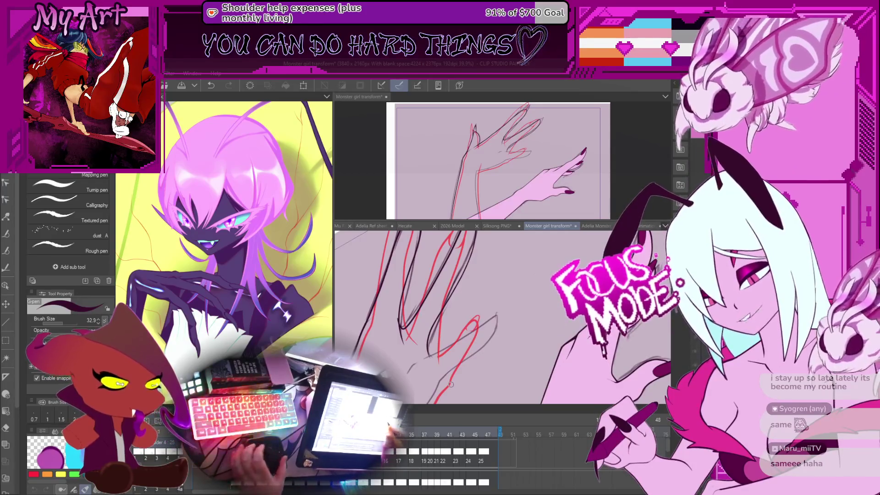
mouse_move(457, 296)
left_mouse_down()
mouse_move(523, 331)
mouse_move(426, 297)
left_mouse_up()
scroll(426, 297, "down", 4)
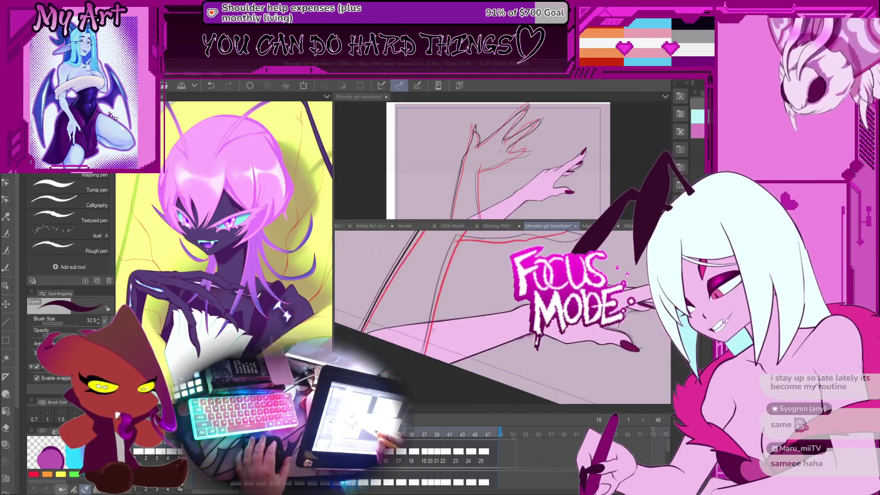
scroll(492, 316, "up", 1)
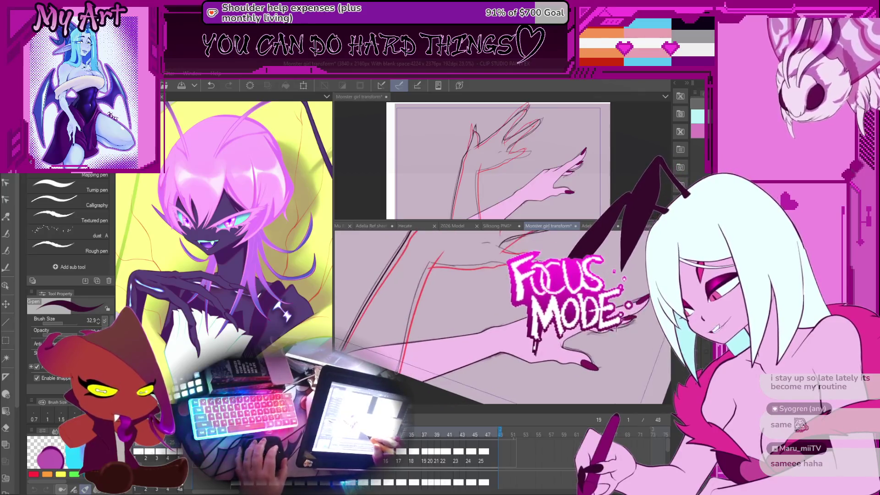
left_click_drag(377, 334, 394, 314)
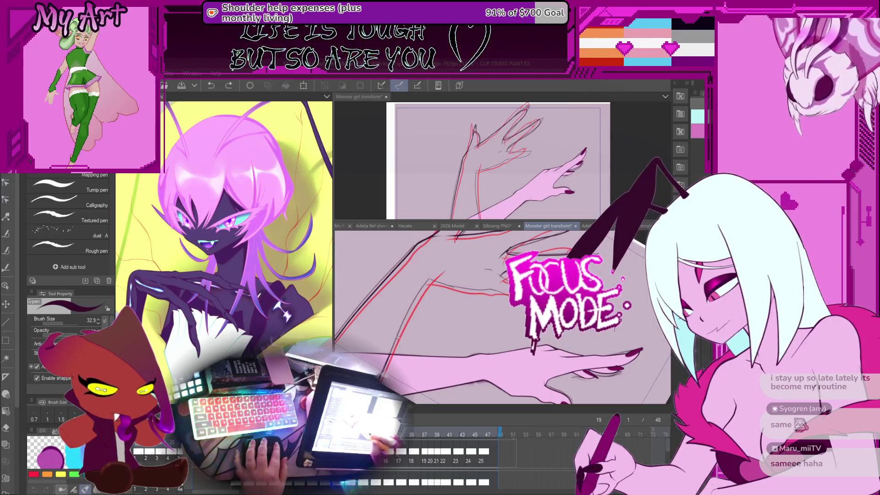
left_click_drag(426, 284, 425, 322)
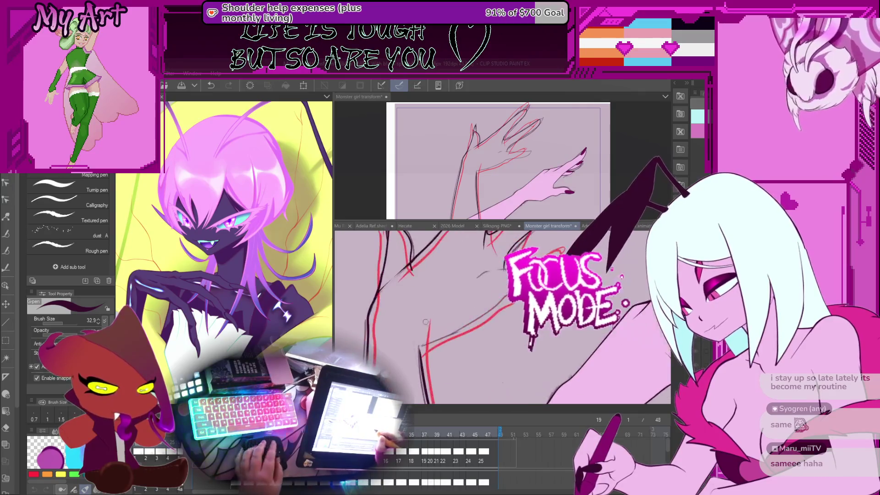
key("ctrl+t")
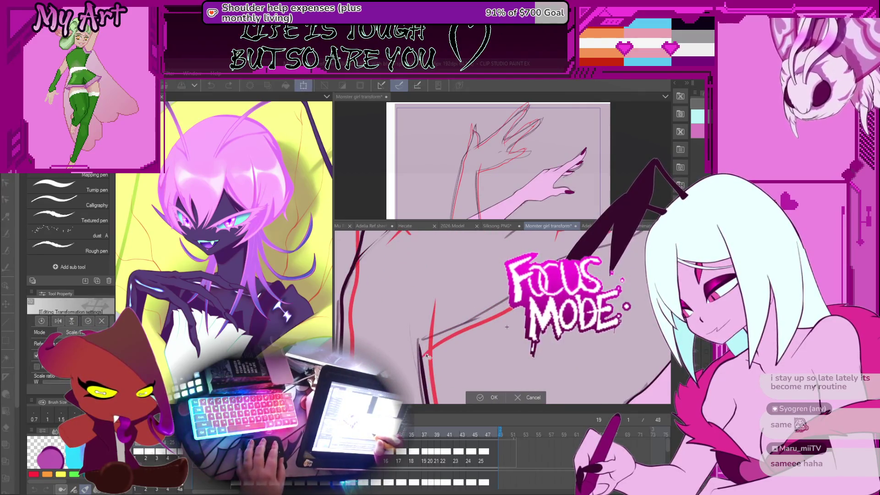
Step: Cancel the transform, switch to Control point correction, select the arm's vector line, and undo once
left_click(524, 399)
key("y")
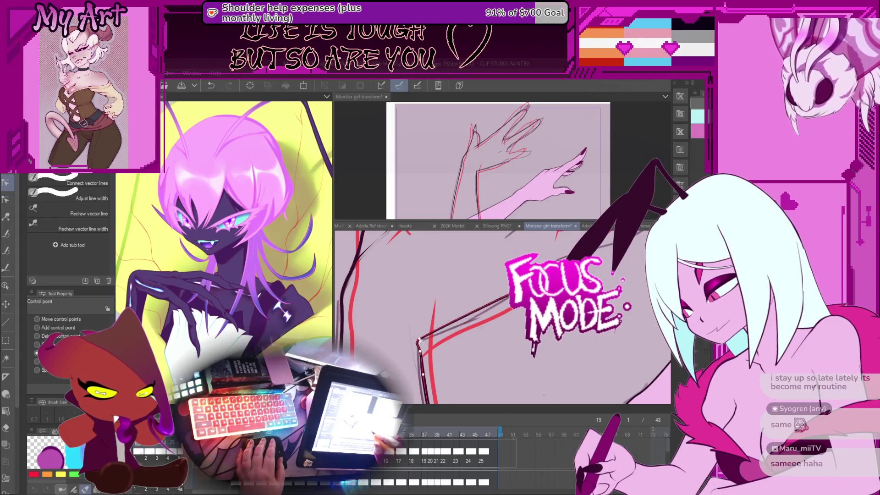
left_click_drag(416, 370, 423, 345)
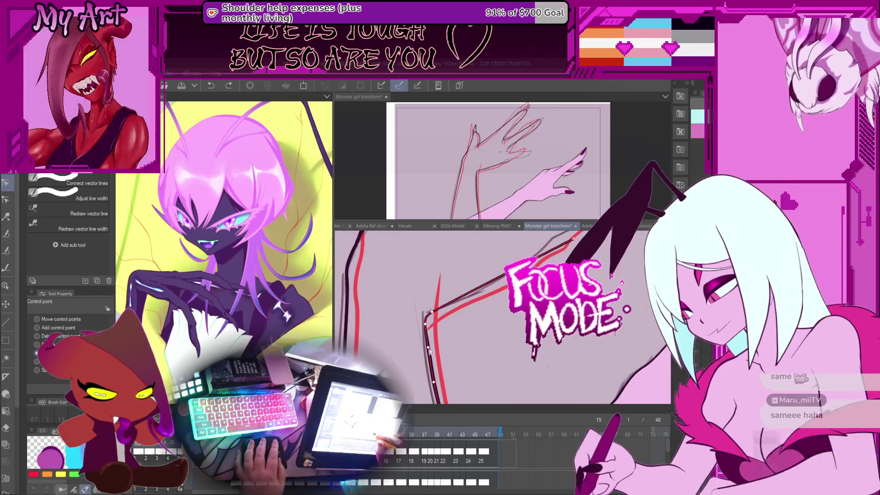
mouse_move(437, 397)
left_mouse_down()
mouse_move(434, 323)
mouse_move(460, 350)
mouse_move(503, 339)
mouse_move(502, 330)
mouse_move(459, 320)
mouse_move(475, 322)
left_mouse_up()
left_click(457, 320)
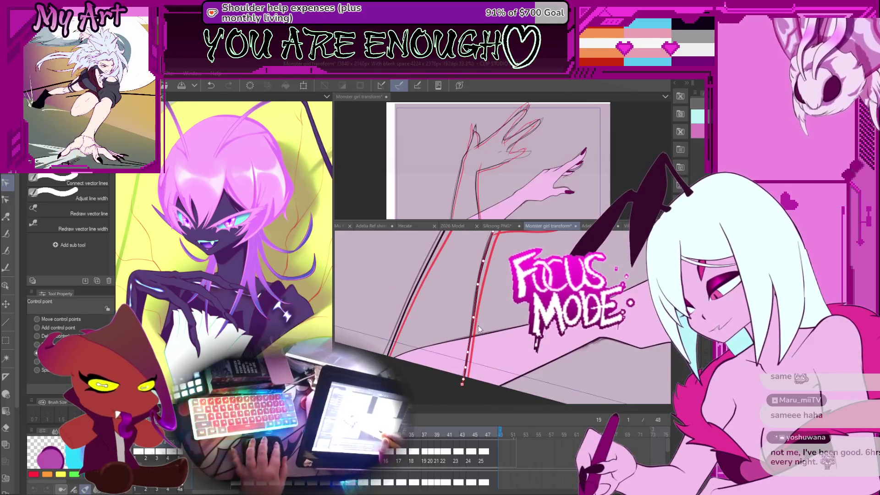
key("ctrl+z")
Step: Drag control points to reshape the arm's bend and swing the dark line's right end upward
left_click_drag(465, 338, 480, 339)
mouse_move(476, 371)
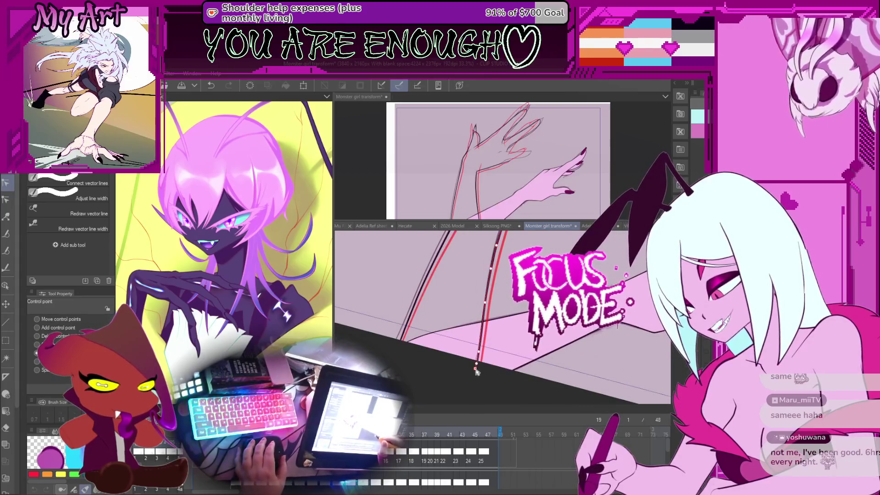
mouse_move(475, 376)
left_mouse_down()
mouse_move(467, 325)
mouse_move(444, 376)
left_mouse_up()
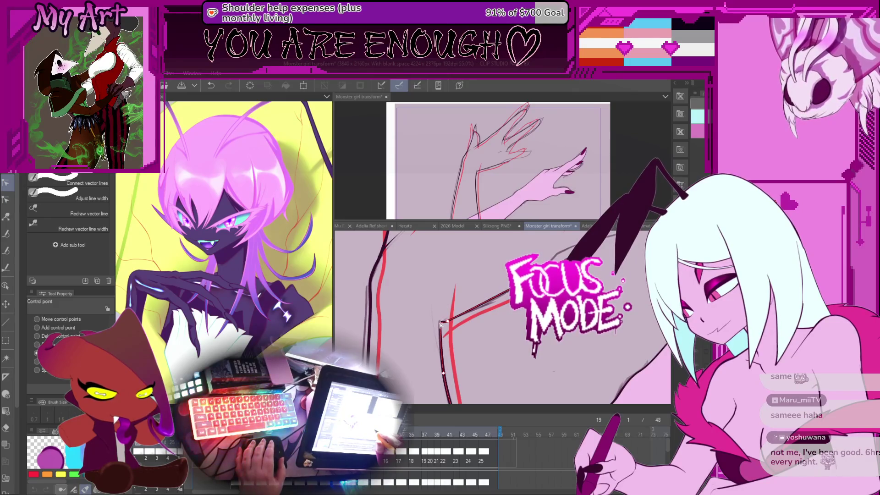
left_click_drag(440, 327, 482, 347)
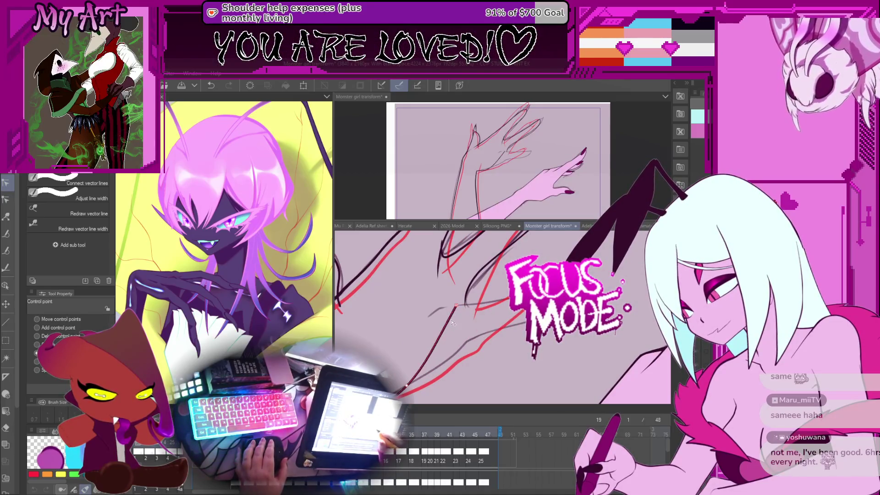
left_click_drag(464, 349, 487, 334)
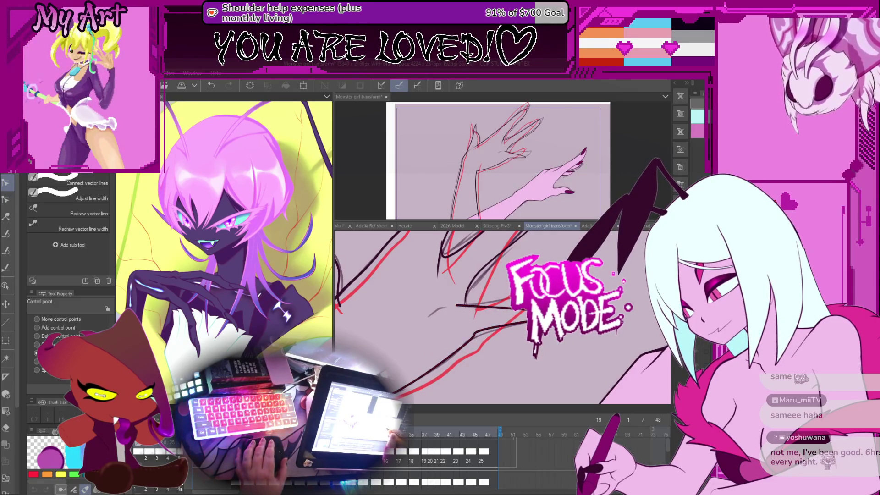
left_click_drag(527, 310, 515, 293)
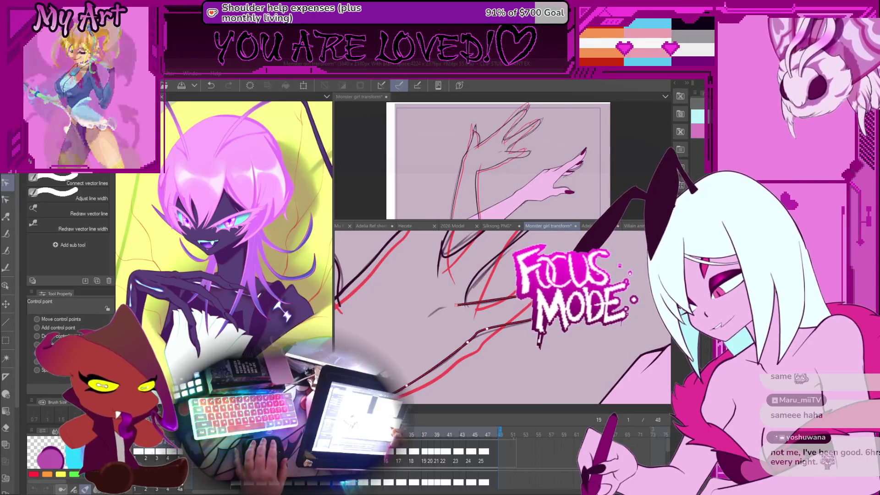
mouse_move(495, 300)
left_mouse_down()
mouse_move(516, 304)
mouse_move(508, 322)
mouse_move(521, 354)
mouse_move(535, 328)
left_mouse_up()
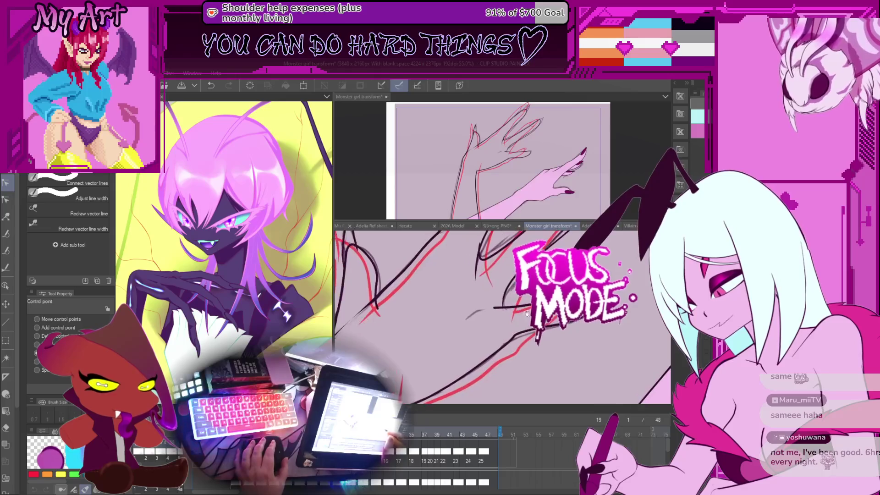
scroll(511, 327, "up", 3)
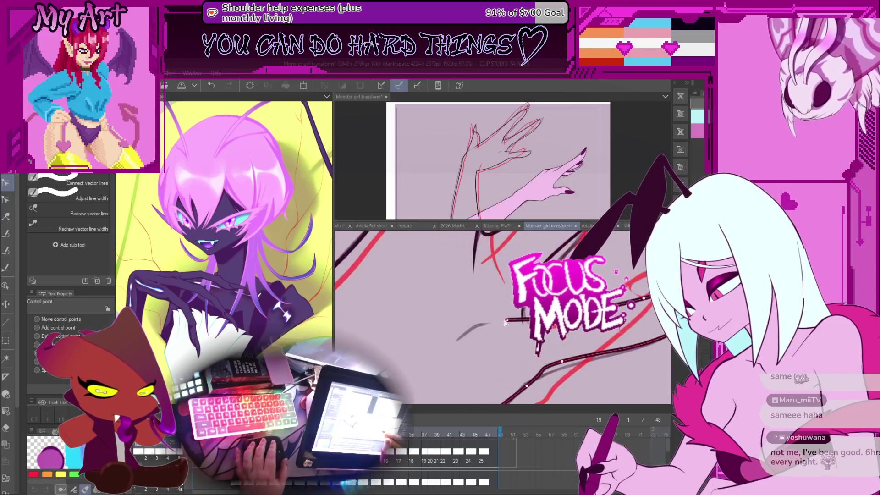
Step: Drag a control point near the vector line's left end upward, then pan up over the drawing
mouse_move(474, 332)
left_mouse_down()
mouse_move(482, 325)
mouse_move(488, 339)
left_mouse_up()
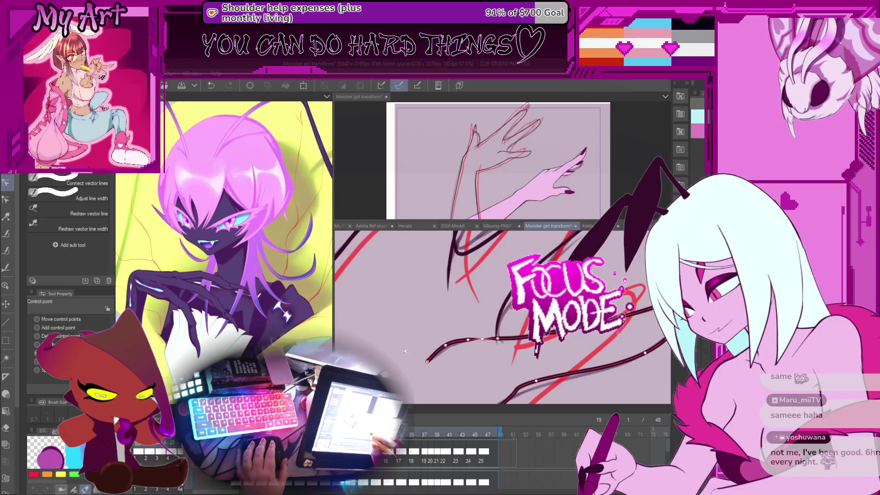
left_click_drag(443, 347, 481, 333)
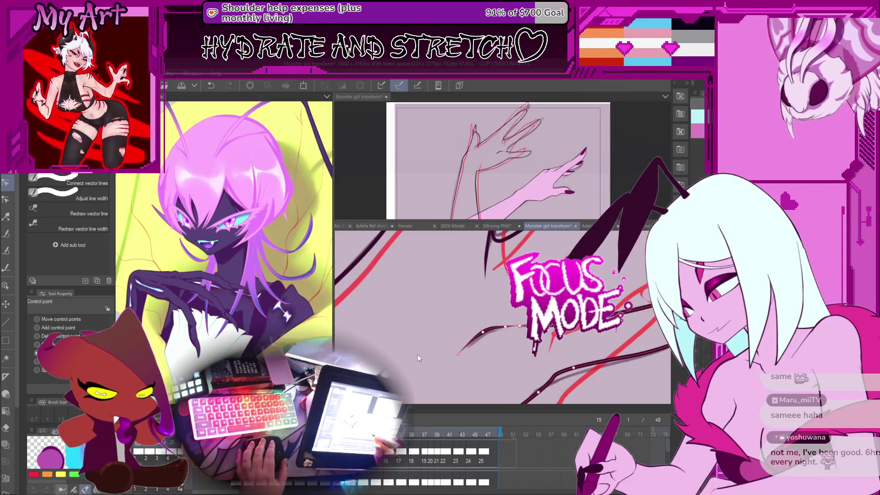
scroll(479, 339, "down", 5)
mouse_move(485, 374)
left_mouse_down()
mouse_move(477, 328)
mouse_move(481, 338)
mouse_move(488, 306)
left_mouse_up()
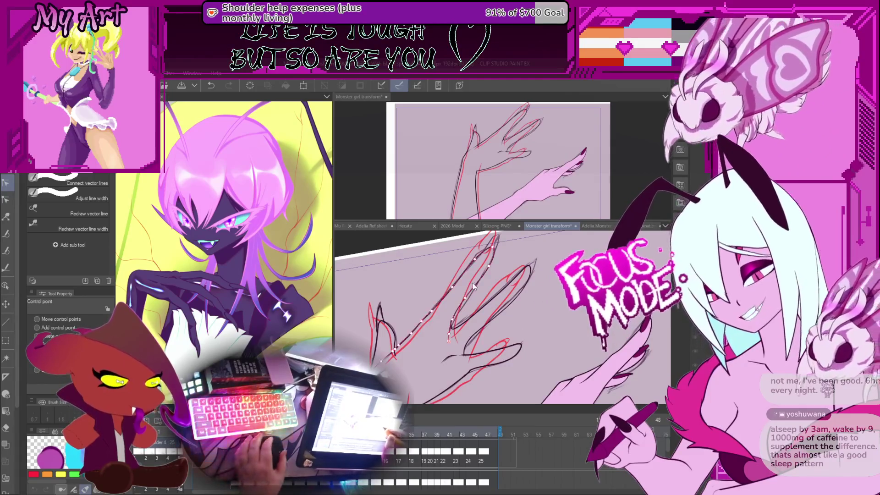
Step: Select a long claw stroke, zoom out over the claws, and switch to Adjust line width
scroll(517, 315, "up", 2)
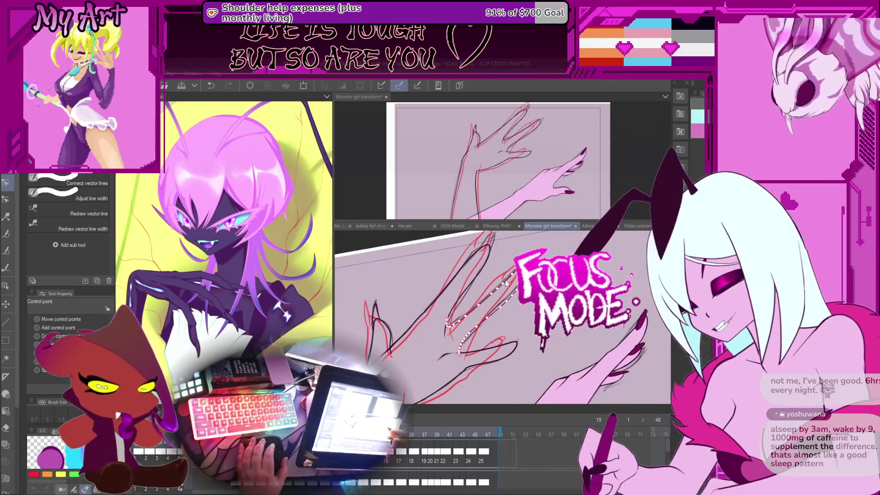
left_click(504, 292)
scroll(504, 292, "up", 3)
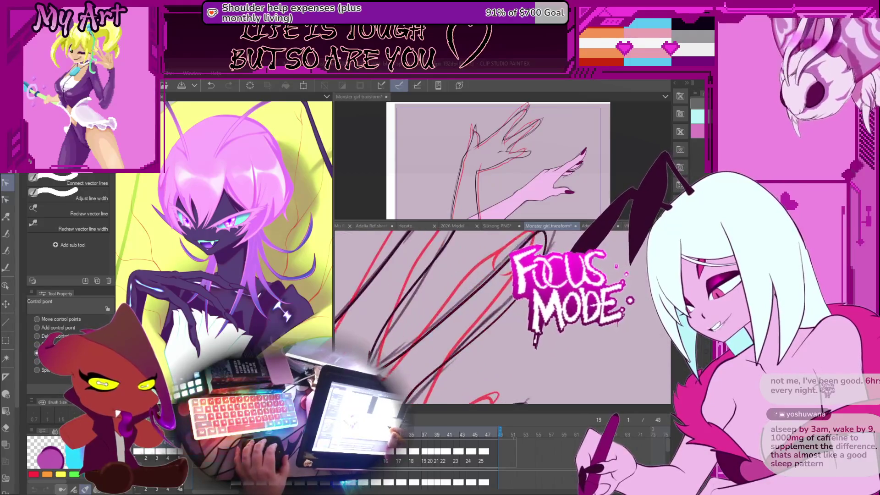
scroll(486, 364, "down", 2)
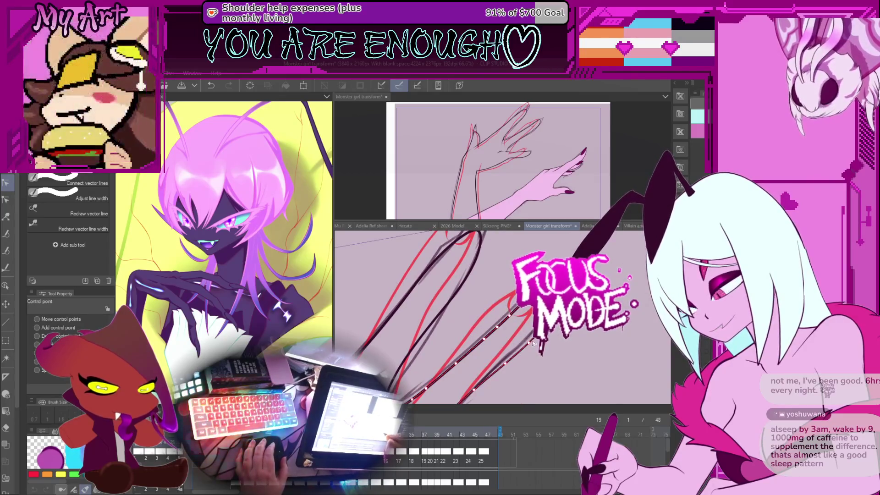
key("ctrl+minus")
left_click_drag(518, 343, 536, 322)
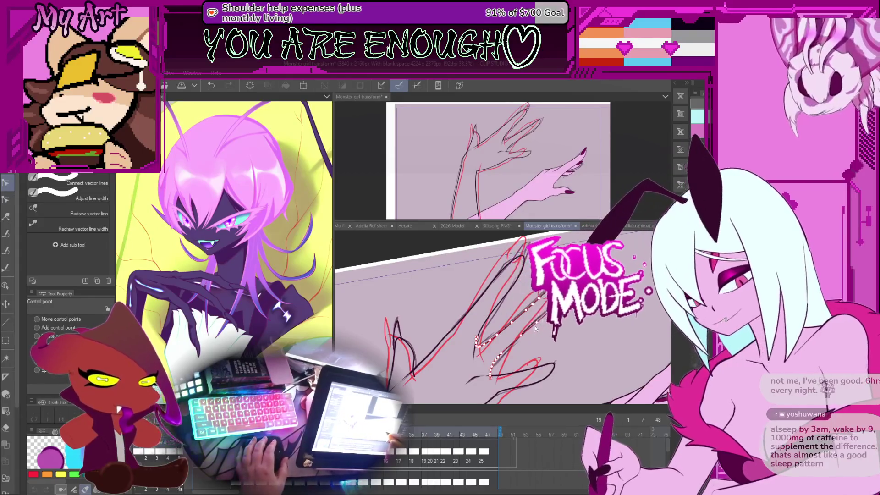
key("y")
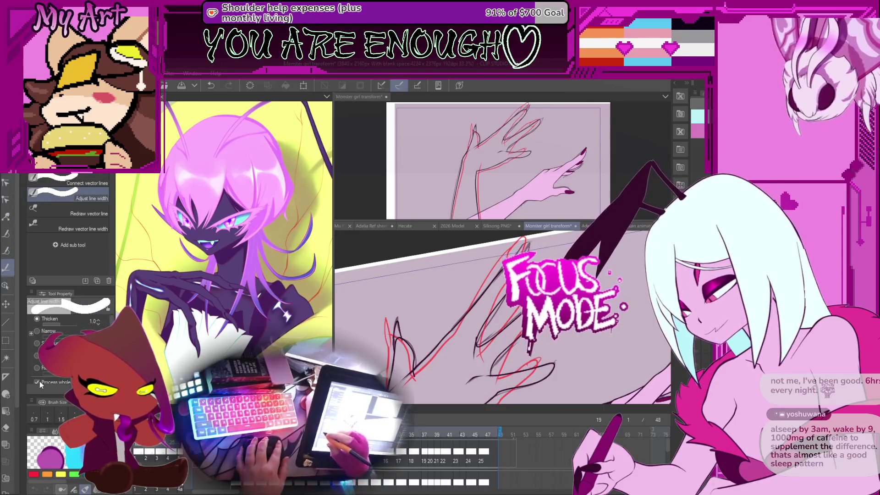
scroll(513, 330, "up", 3)
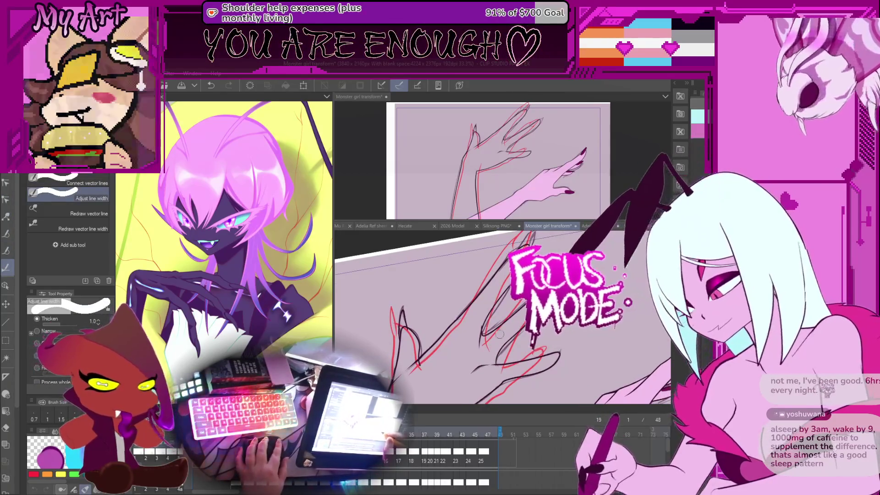
scroll(513, 330, "down", 3)
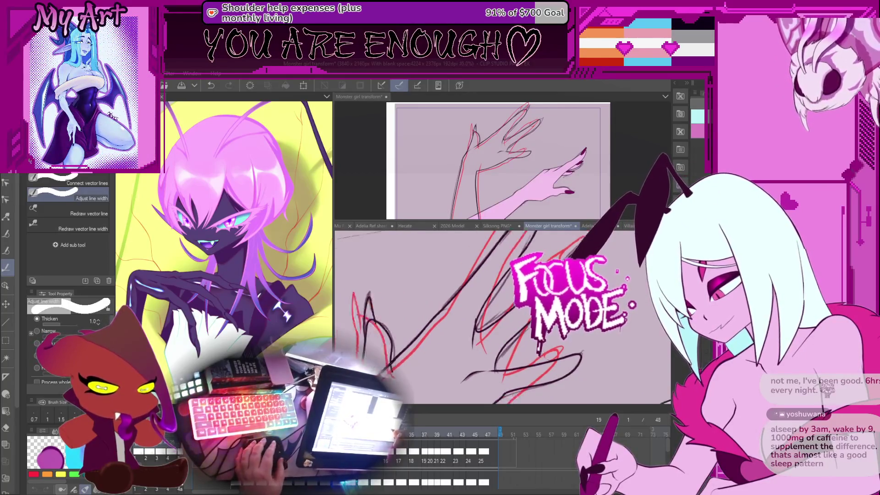
scroll(514, 330, "up", 3)
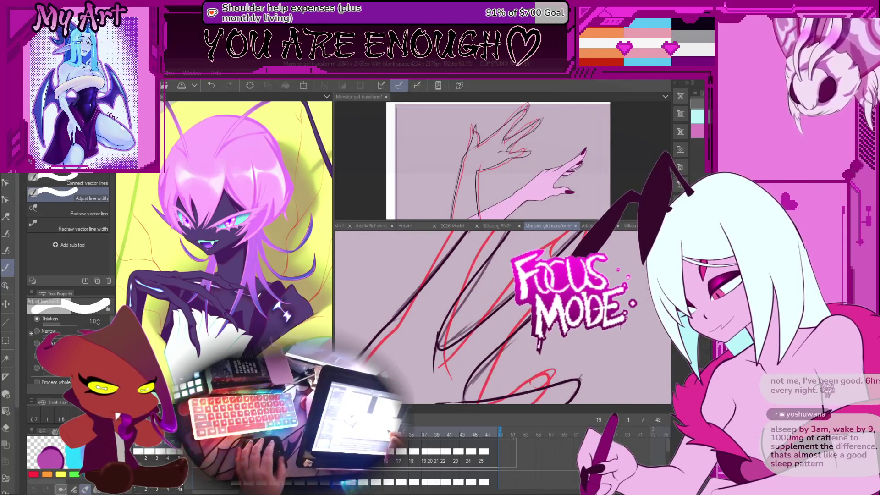
scroll(513, 330, "up", 3)
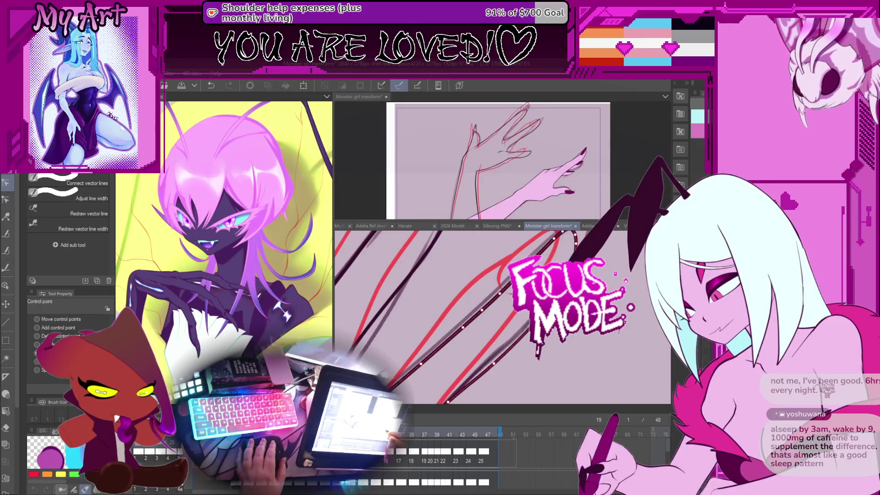
Step: Rotate the view along the claw stroke and nudge a control point to smooth its curve
left_click_drag(481, 312, 539, 263)
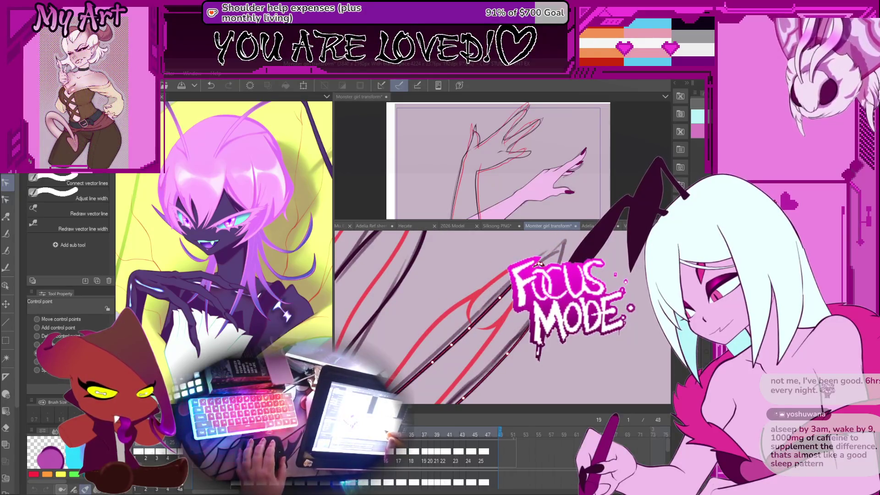
mouse_move(539, 262)
left_mouse_down()
mouse_move(523, 318)
mouse_move(511, 325)
left_mouse_up()
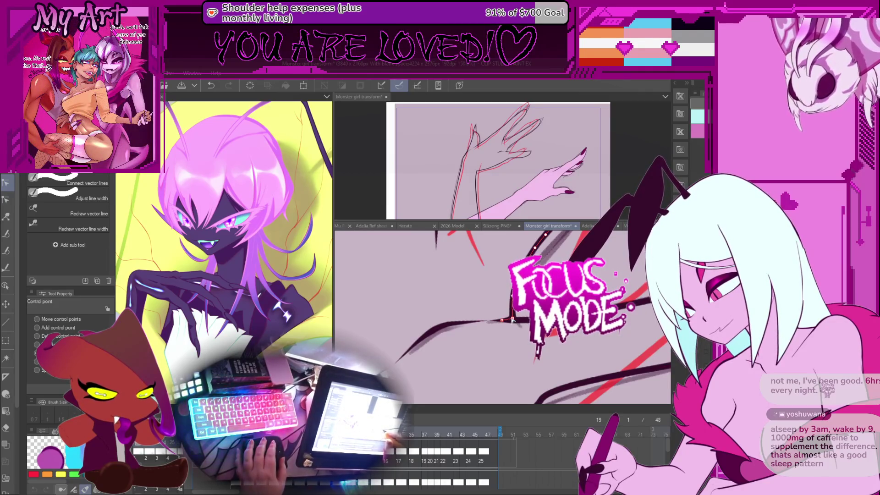
left_click_drag(513, 320, 501, 337)
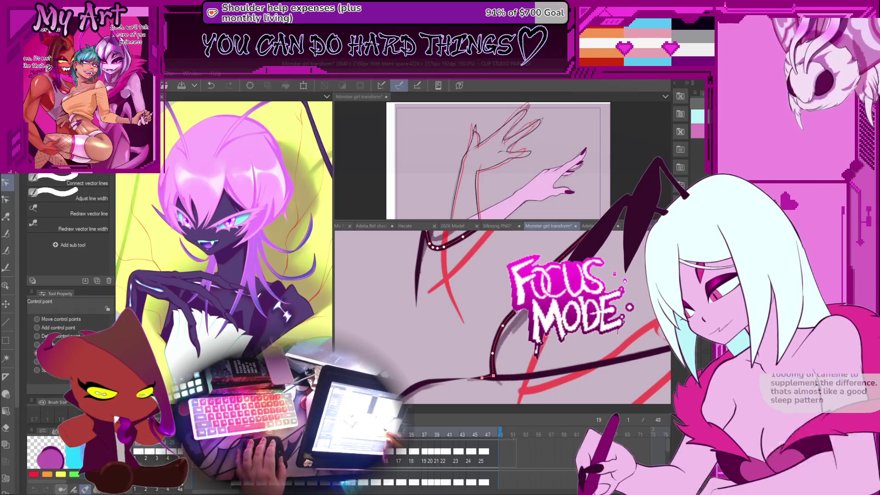
mouse_move(507, 327)
left_mouse_down()
mouse_move(524, 320)
mouse_move(482, 278)
left_mouse_up()
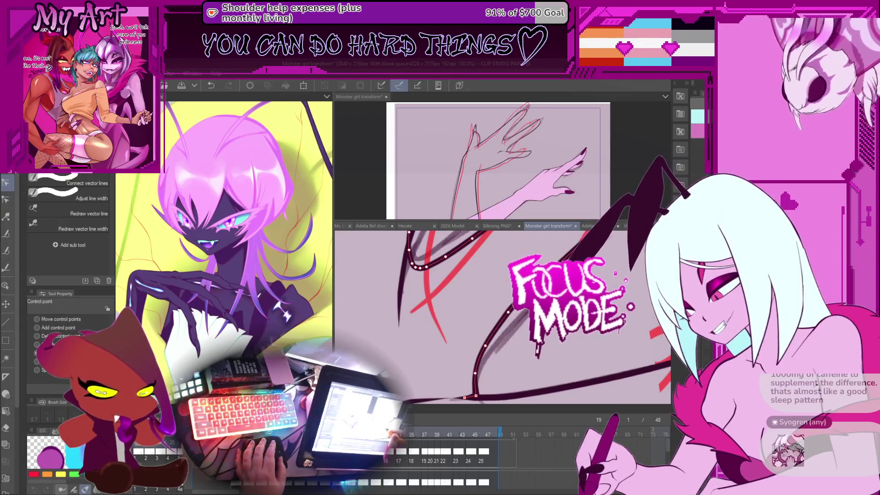
mouse_move(486, 345)
left_mouse_down()
mouse_move(466, 336)
mouse_move(483, 334)
left_mouse_up()
scroll(490, 333, "down", 10)
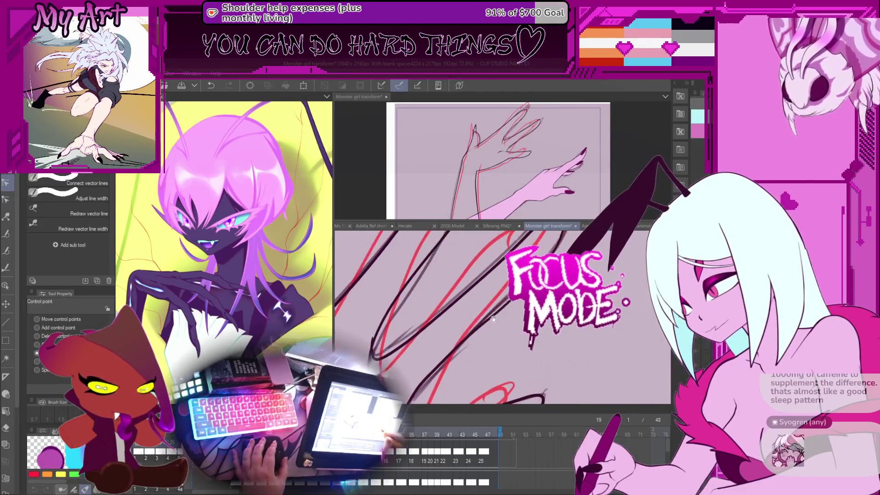
Step: On frame 17, tilt and pan to the fingertips and pick the small fingernail loop line
key("minus")
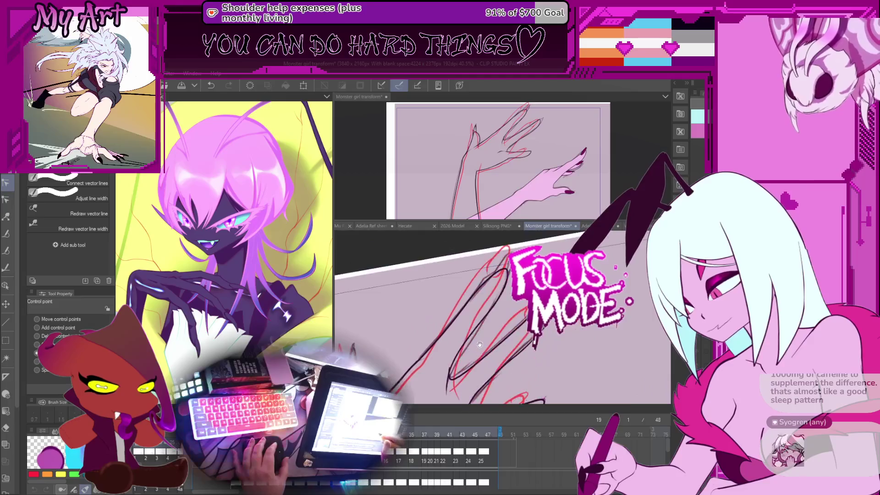
mouse_move(540, 309)
left_mouse_down()
mouse_move(516, 323)
mouse_move(517, 340)
left_mouse_up()
key("Right")
key("Right")
key("Right")
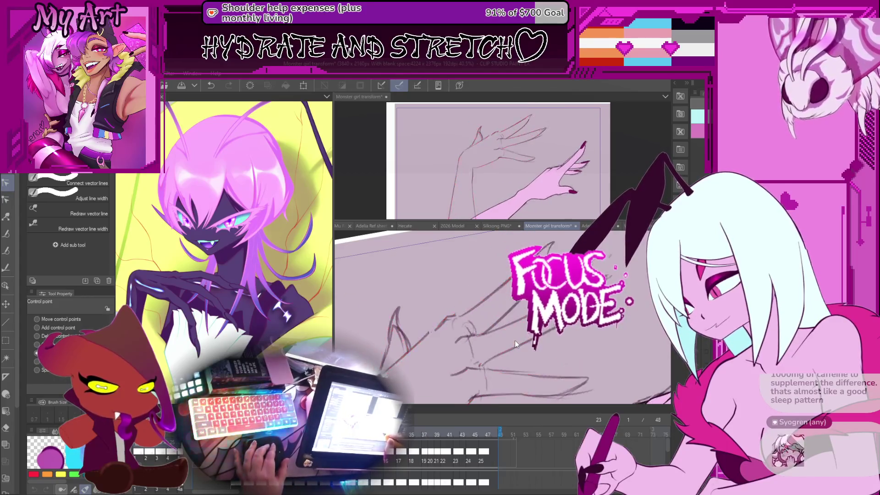
key("Left")
key("Left")
key("Left")
key("Left")
key("Left")
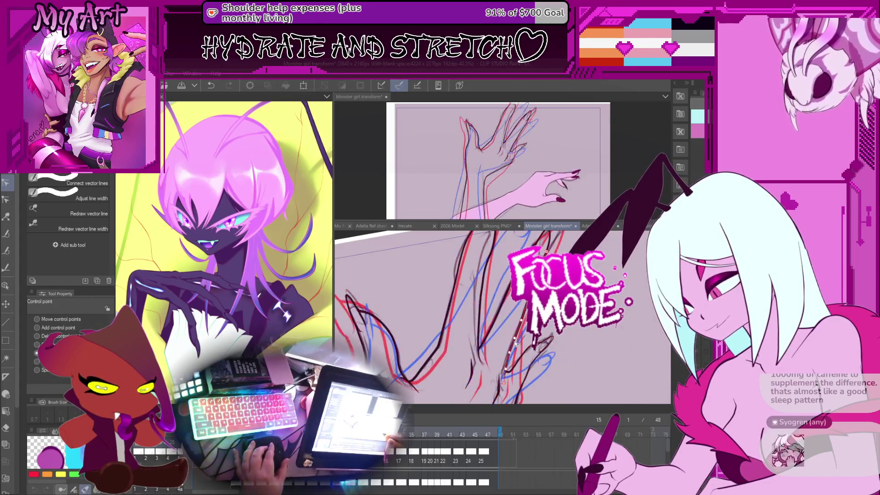
key("Right")
key("Right")
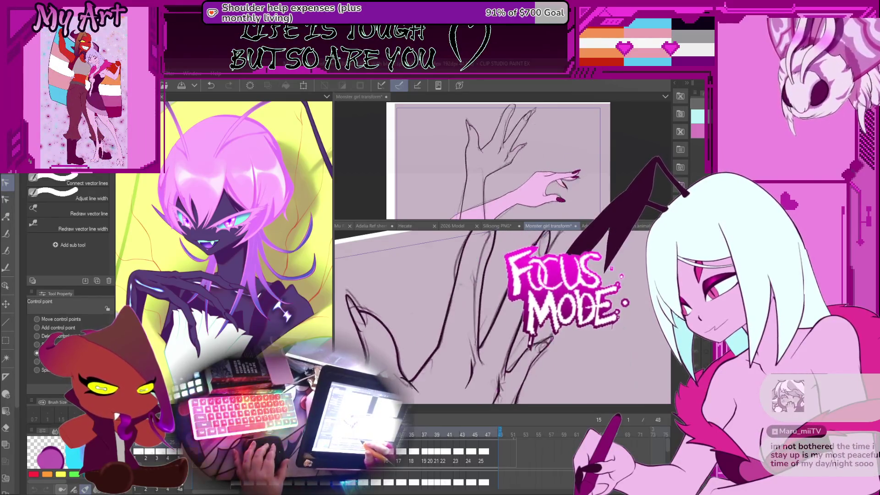
left_click_drag(508, 256, 512, 337)
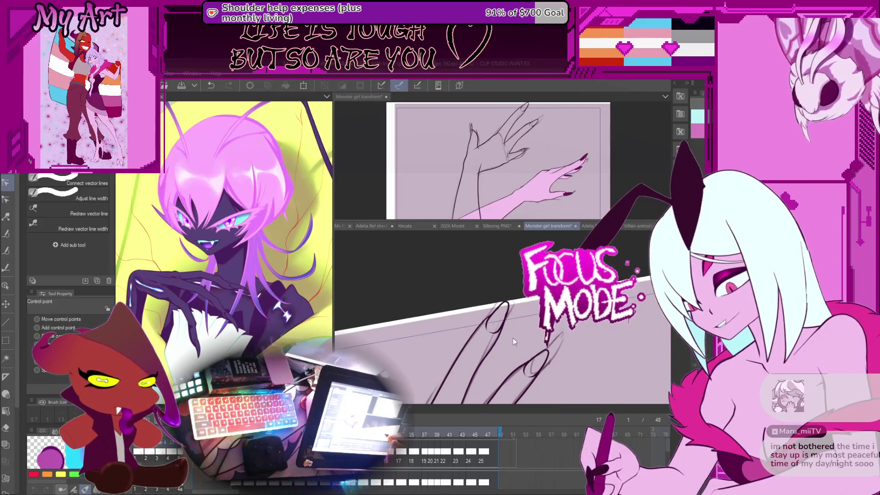
left_click(505, 330)
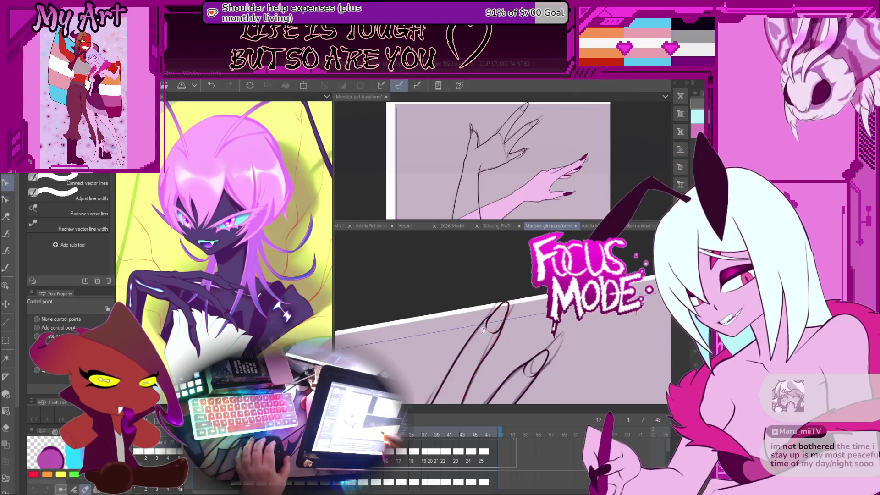
left_click(520, 312)
Step: With the Object tool, widen the claw-tip stroke and move it left onto the fingertip loop
key("m")
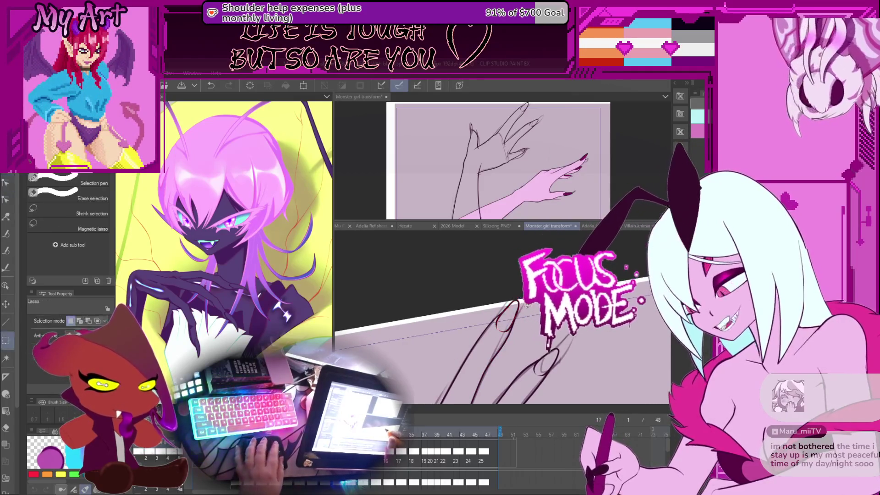
key("o")
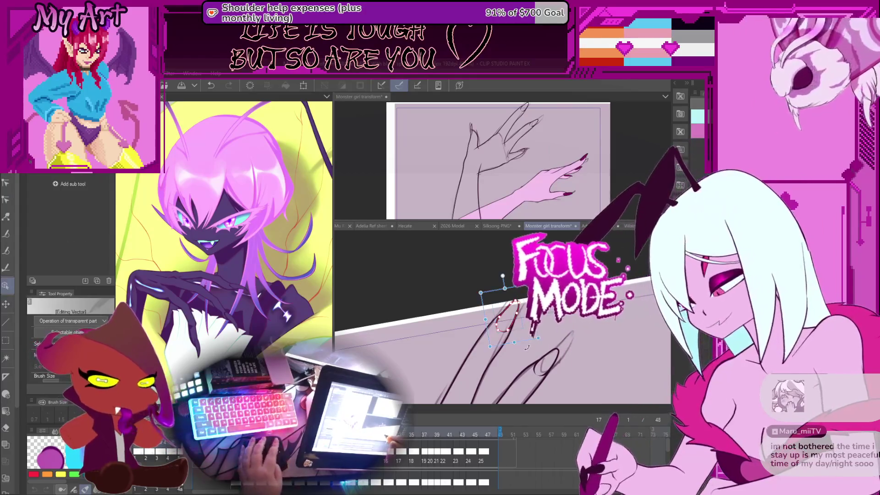
key("Left")
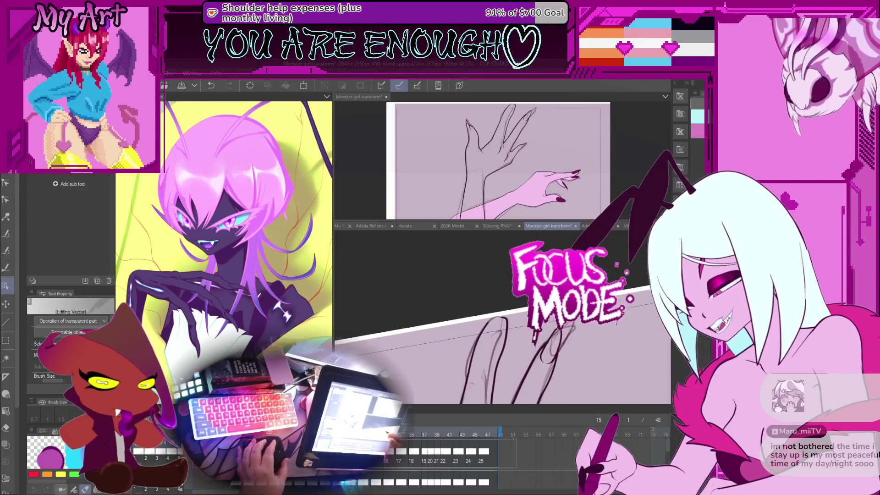
scroll(528, 350, "up", 2)
left_click(598, 324)
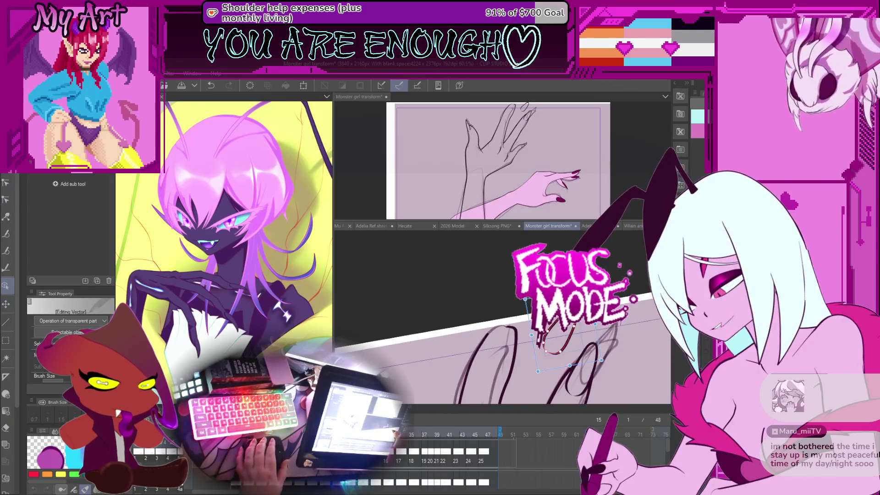
left_click_drag(601, 359, 611, 361)
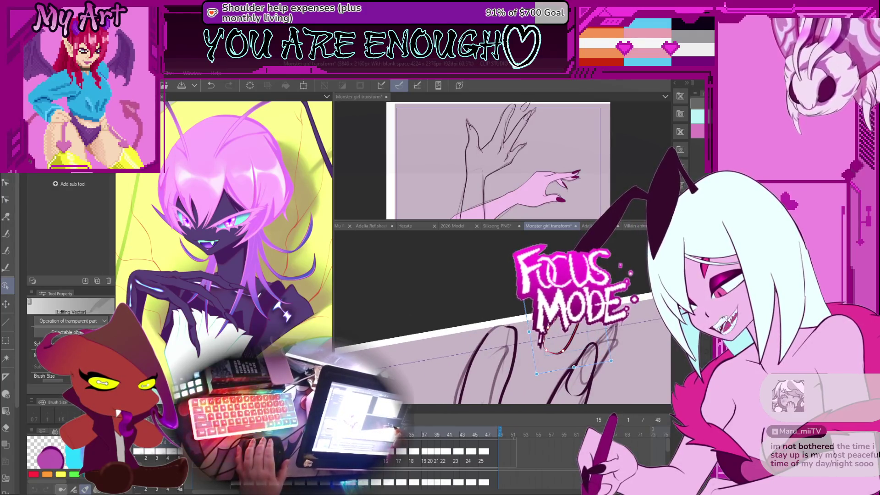
left_click_drag(556, 346, 502, 341)
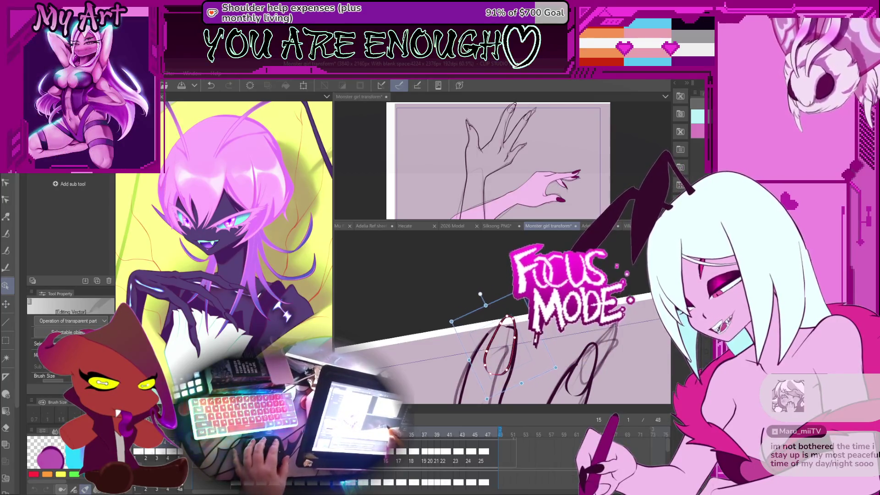
scroll(502, 323, "down", 2)
scroll(504, 321, "up", 1)
Step: Nudge the fingernail loop stroke, undo it, and reshape the bottom of the curve
left_click(520, 321)
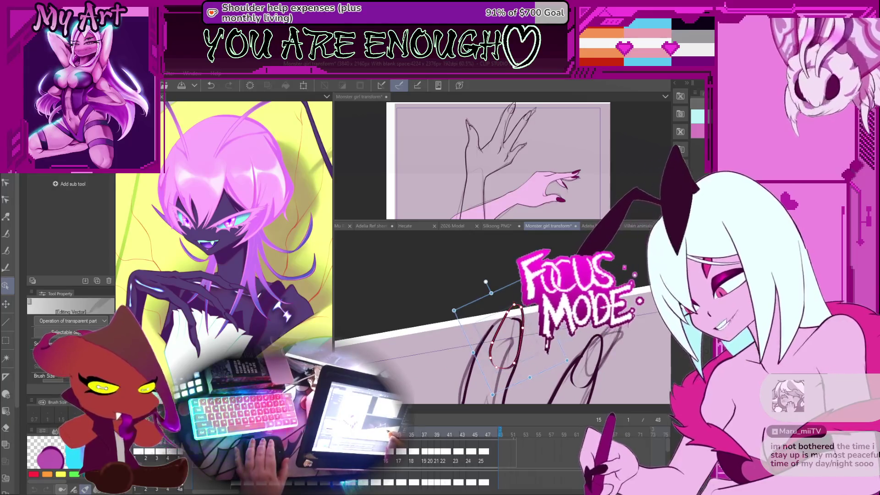
left_click_drag(553, 328, 547, 336)
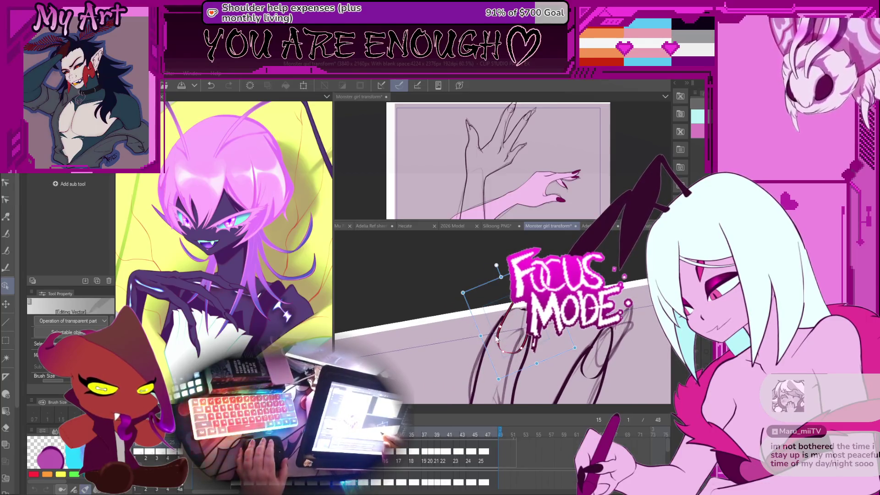
scroll(496, 339, "up", 3)
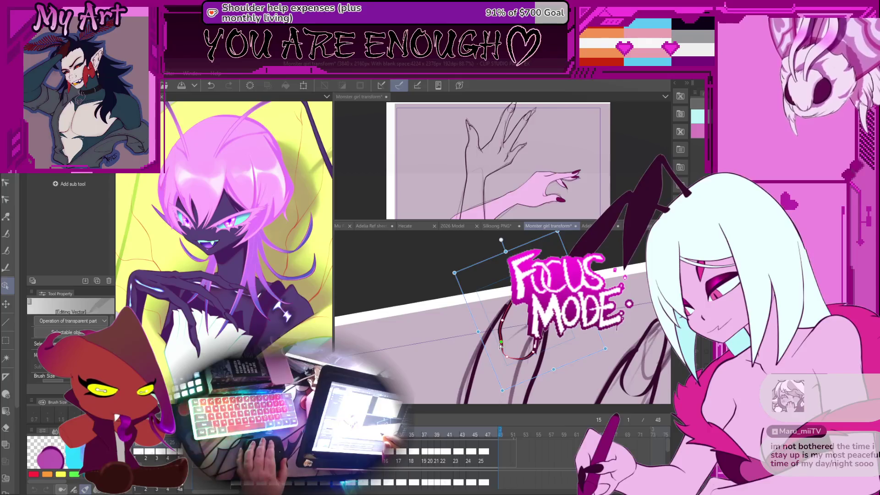
key("ctrl+z")
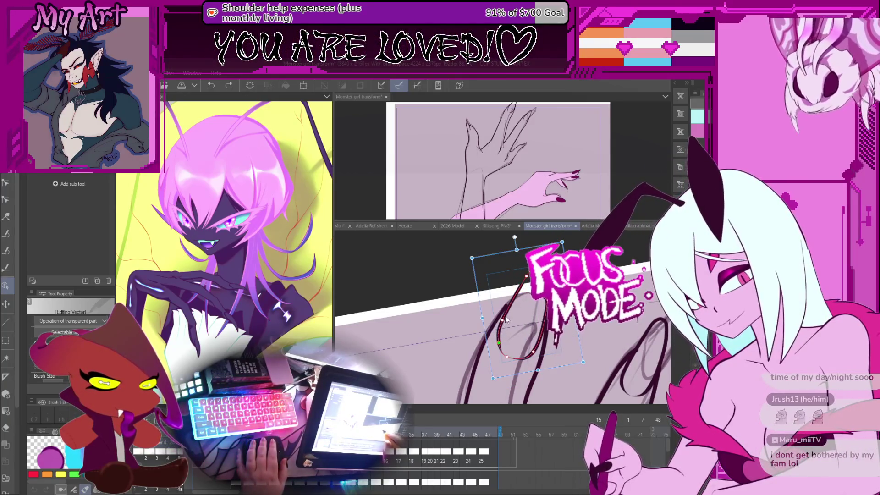
mouse_move(507, 320)
left_mouse_down()
mouse_move(506, 359)
mouse_move(538, 360)
left_mouse_up()
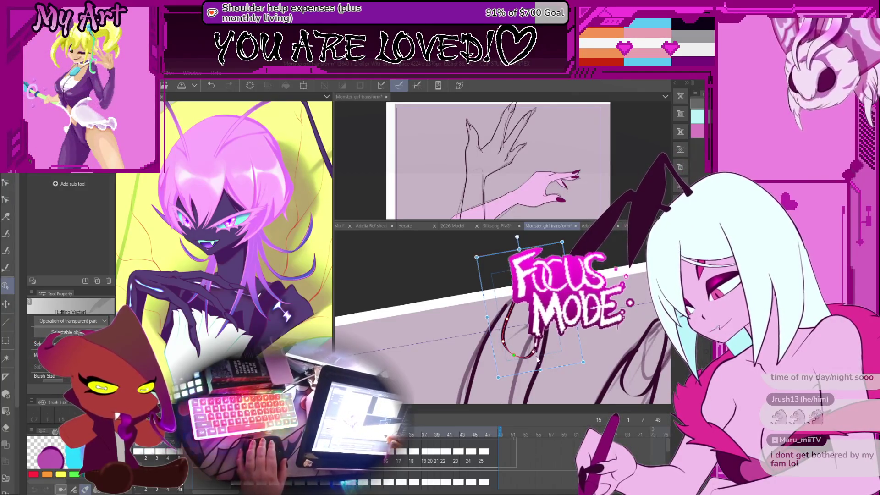
left_click(502, 312)
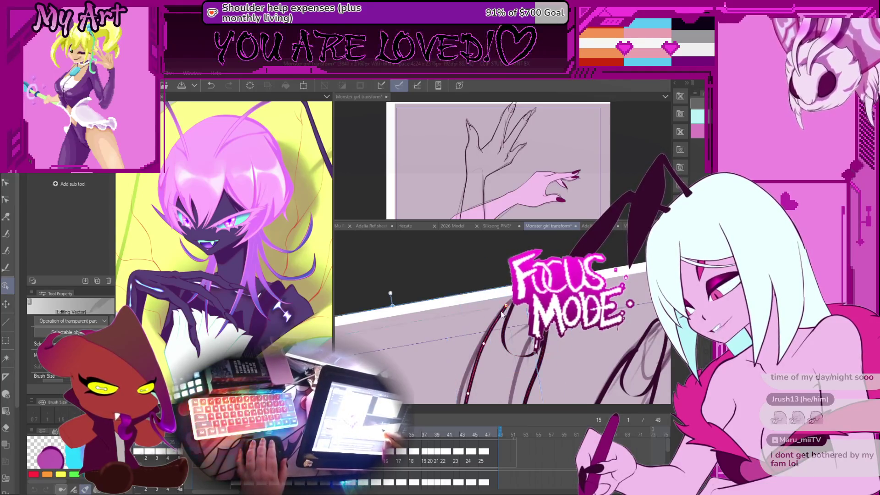
scroll(504, 310, "down", 5)
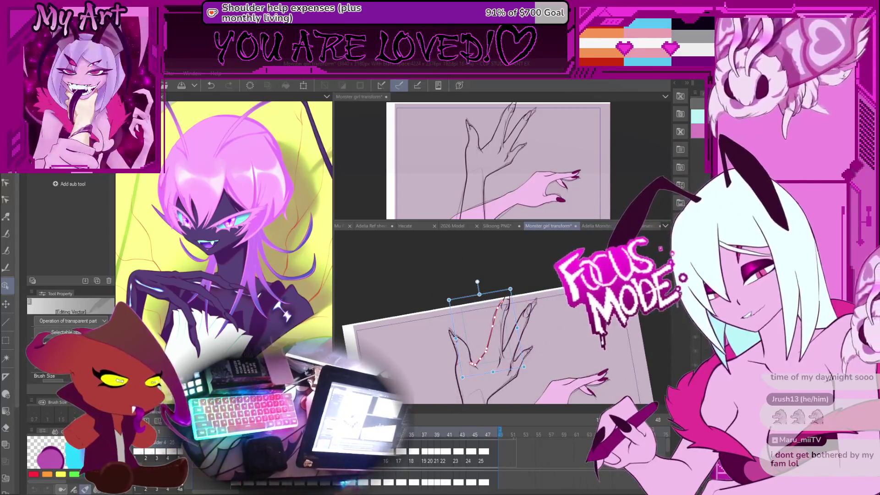
Step: On frame 19, shift one control point on the long claw line to smooth its curve
left_click_drag(442, 286, 417, 229)
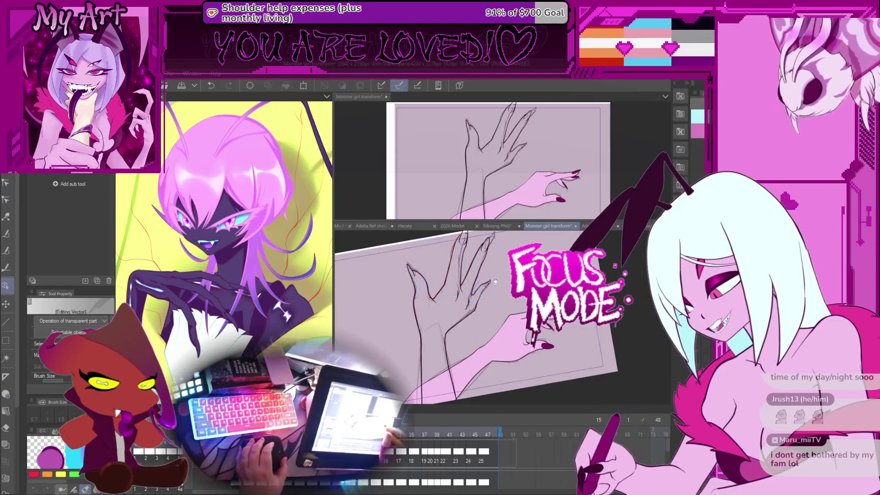
key("Left")
key("Left")
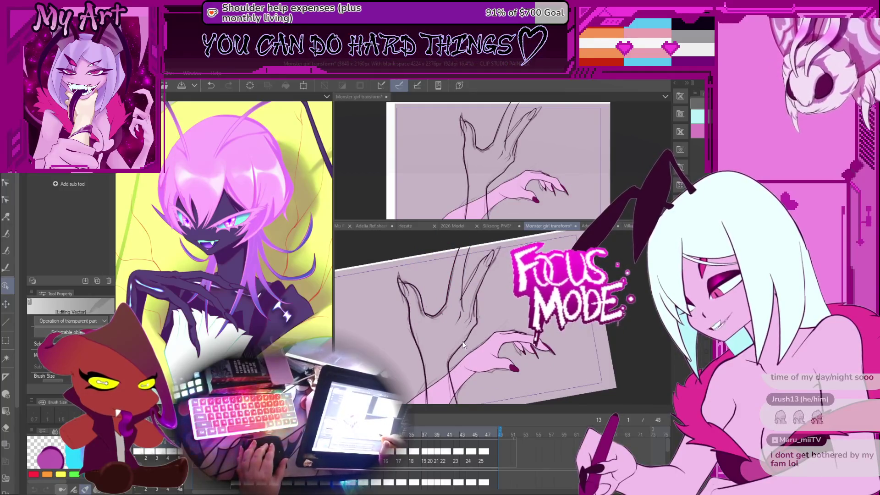
key("Right")
key("Right")
key("Right")
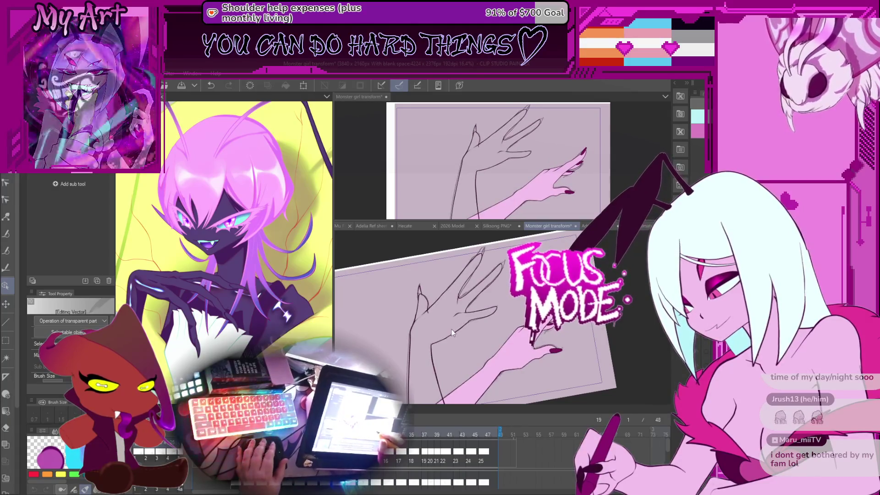
scroll(451, 329, "up", 5)
key("e")
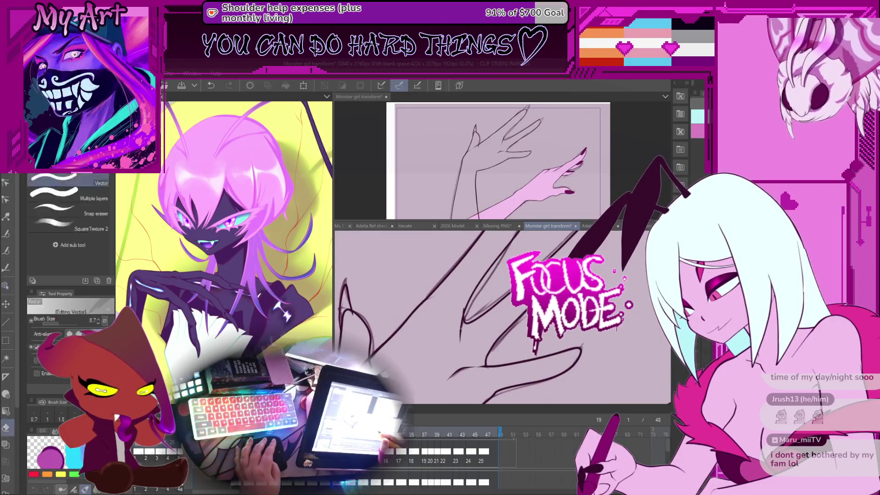
key("y")
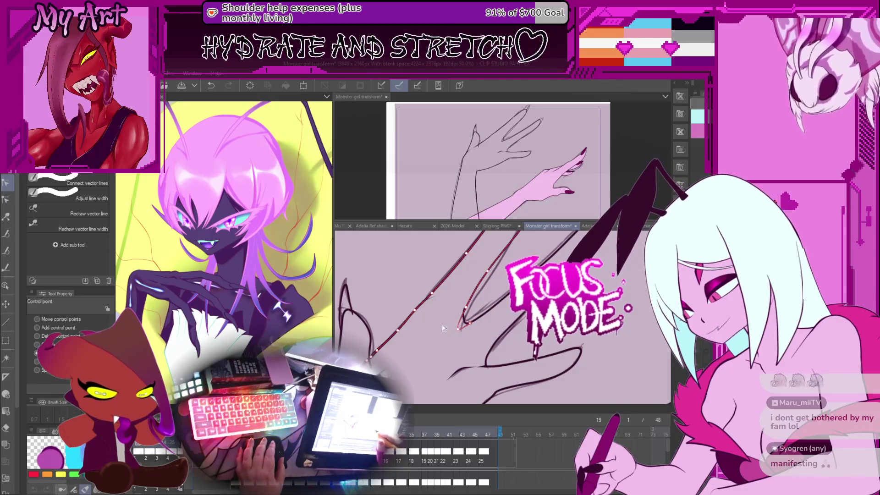
scroll(432, 323, "up", 3)
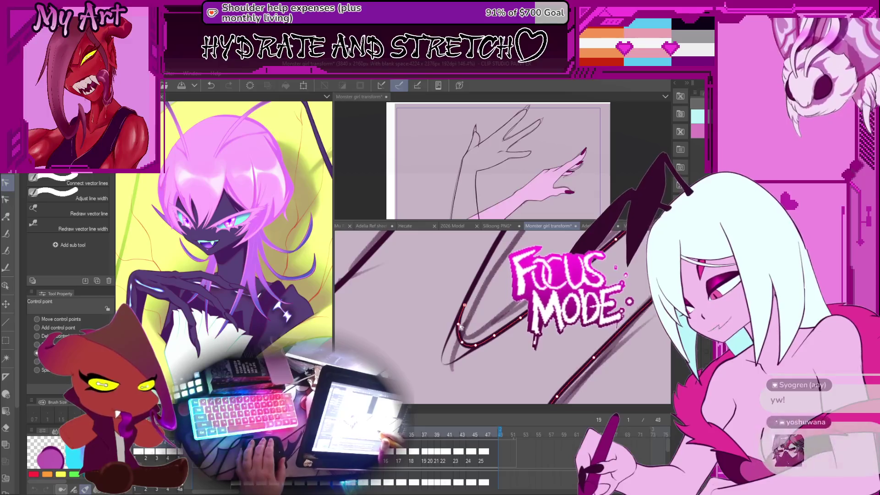
scroll(472, 316, "up", 2)
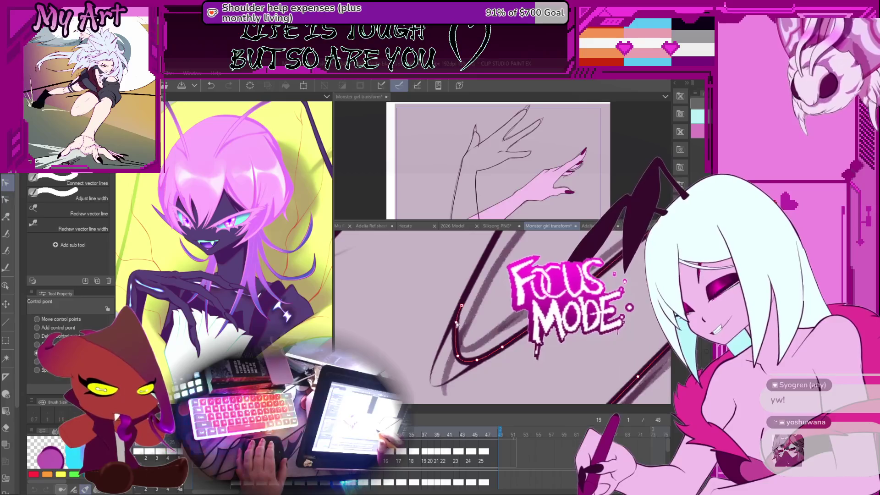
left_click_drag(476, 361, 475, 358)
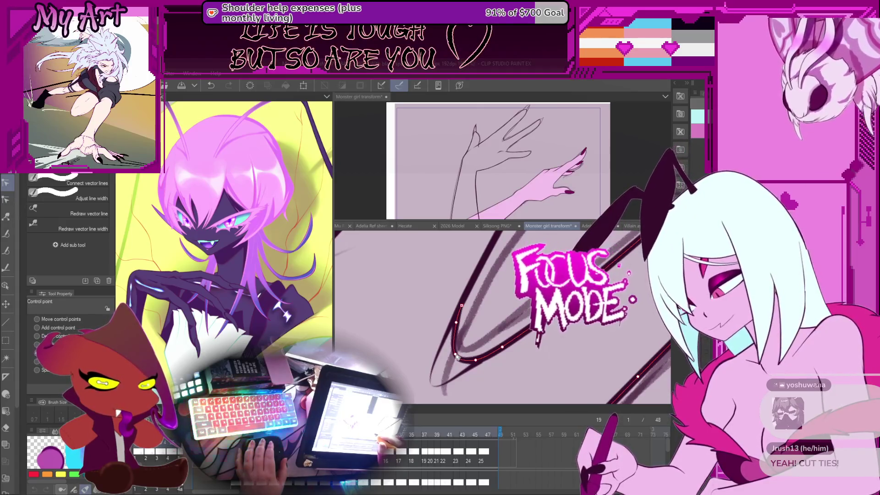
scroll(468, 328, "down", 3)
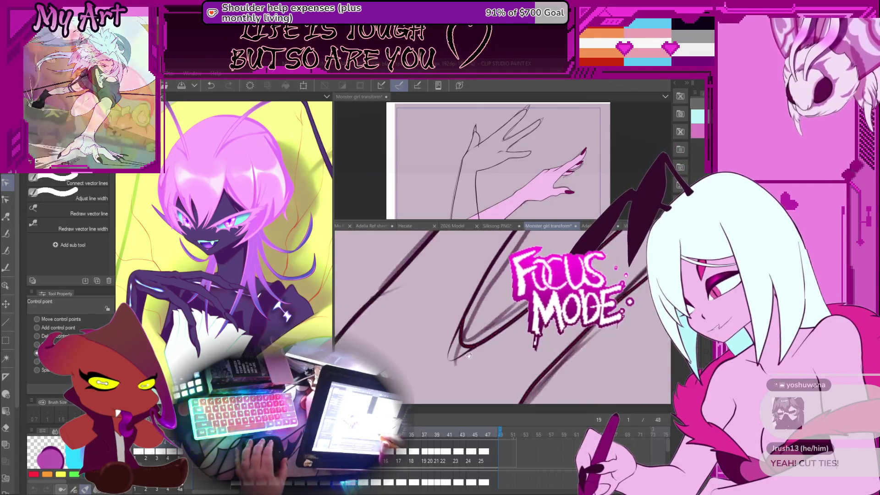
left_click_drag(455, 346, 441, 361)
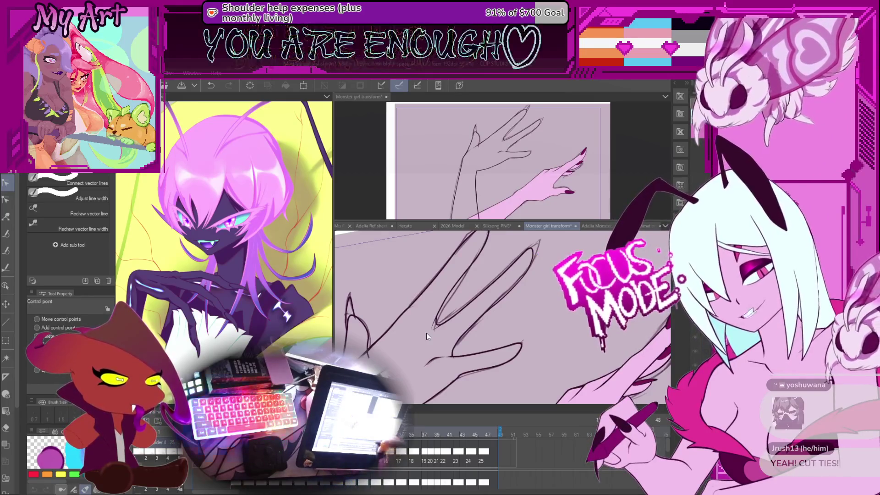
Step: Select a claw stroke, turn on onion skins with Ctrl+Alt+O, and switch back to the pen
scroll(427, 319, "down", 2)
left_click(436, 347)
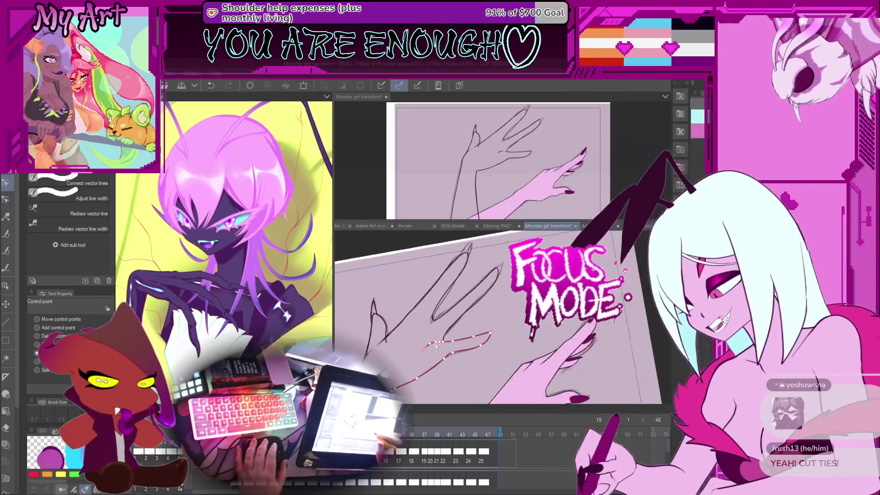
scroll(436, 347, "up", 2)
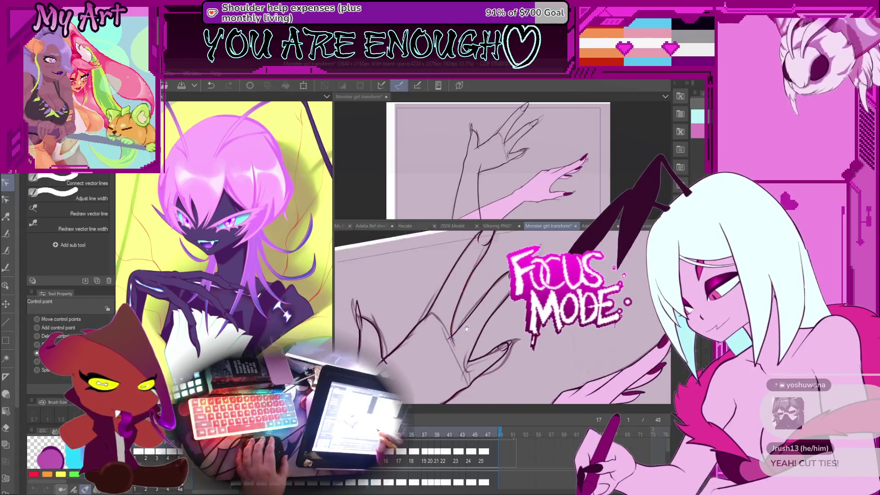
key("e")
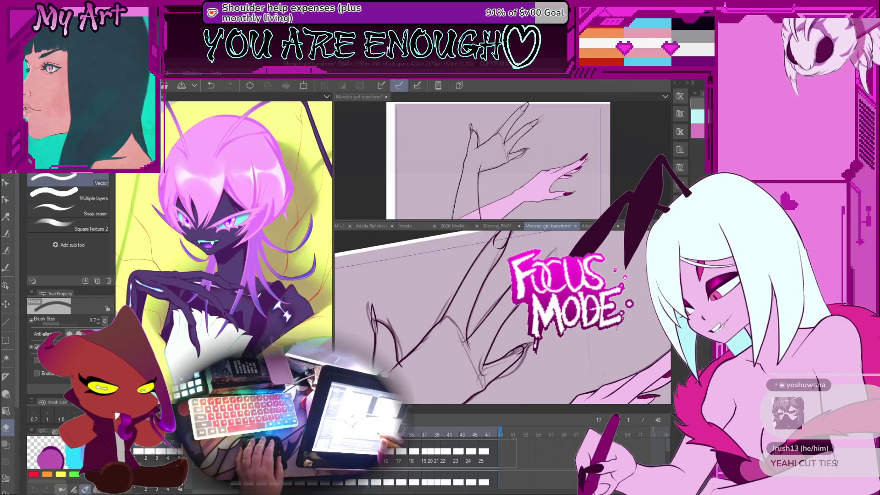
key("ctrl+alt+o")
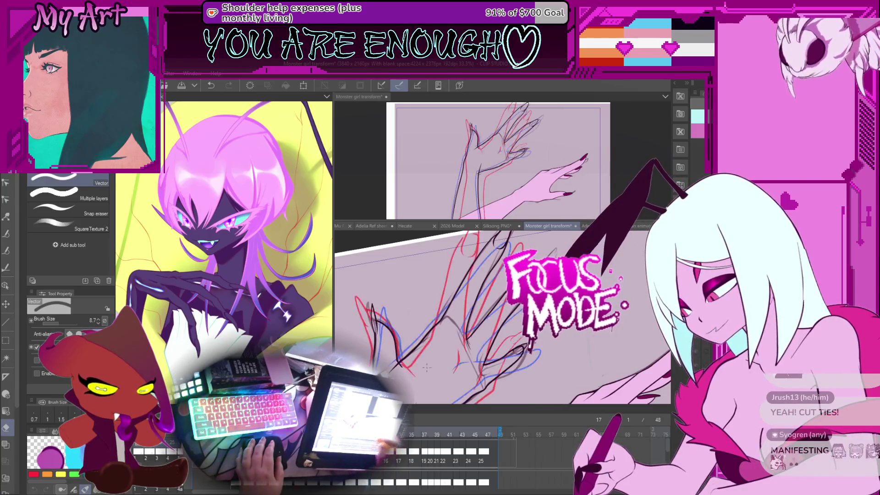
key("p")
left_click_drag(470, 330, 452, 306)
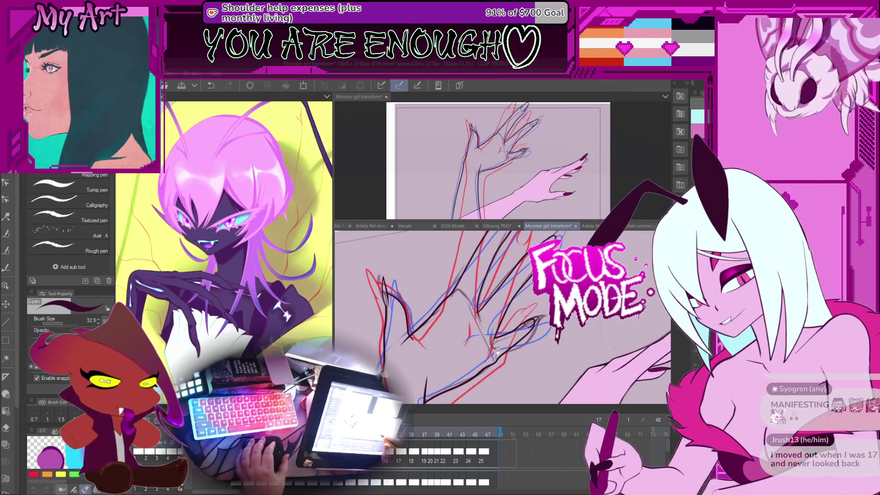
scroll(498, 351, "up", 4)
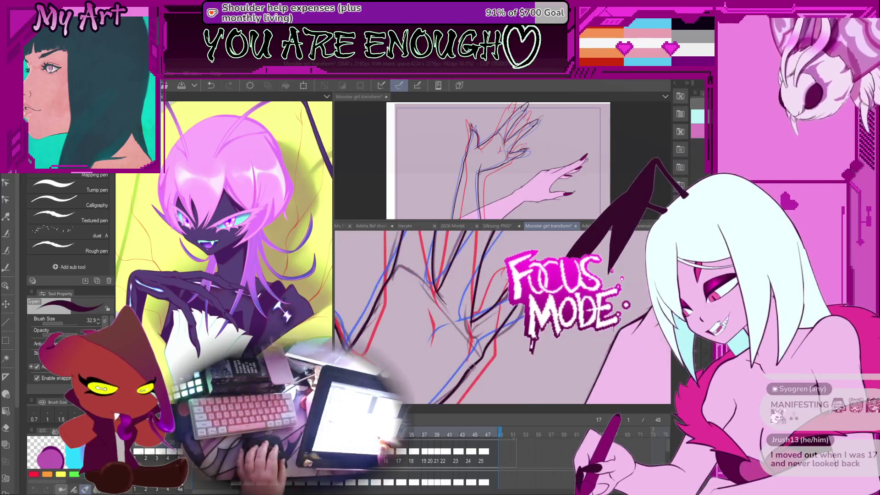
Step: Flip between frames 15 and 17 to check the motion and shrink the pen size to 15.7
key("Left")
key("Left")
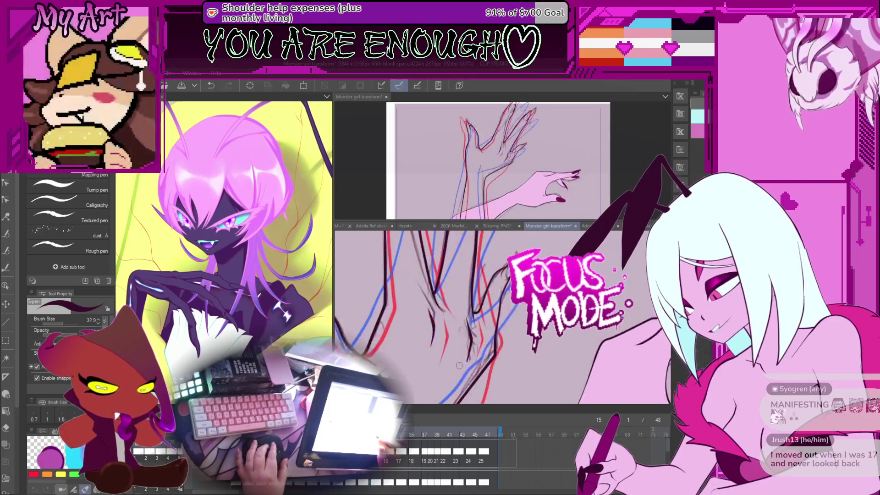
key("Right")
key("Right")
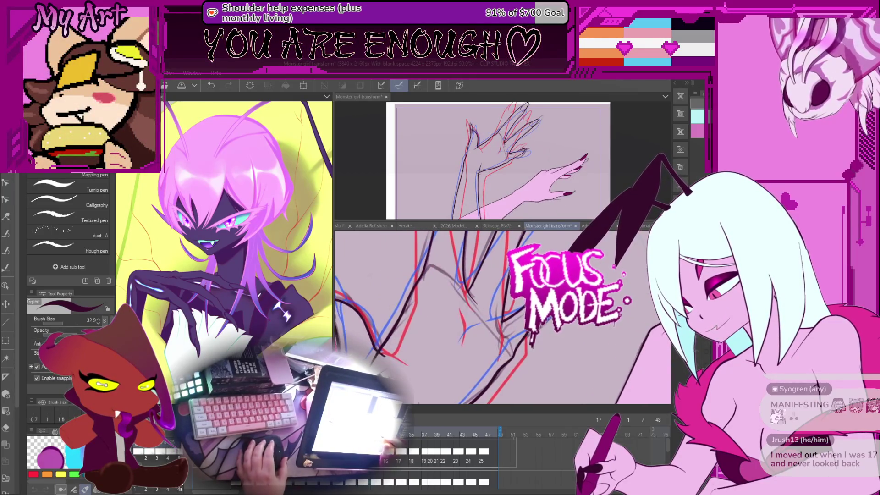
key("bracketleft")
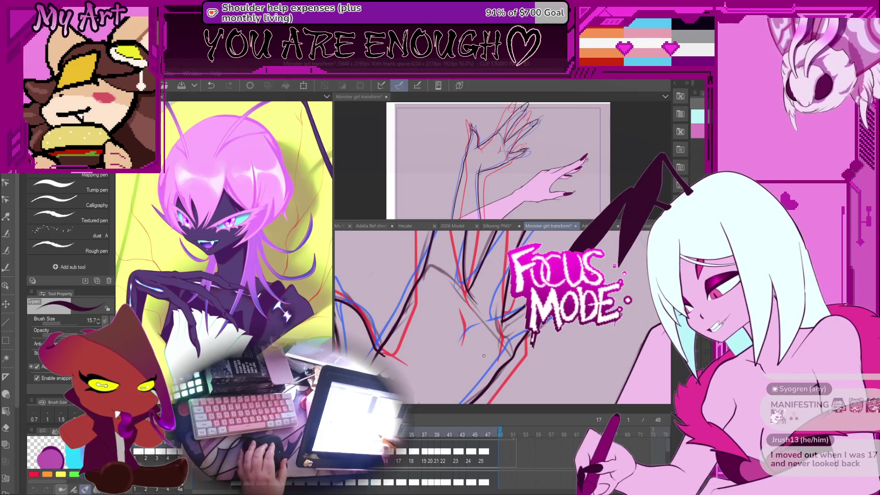
key("Left")
key("Left")
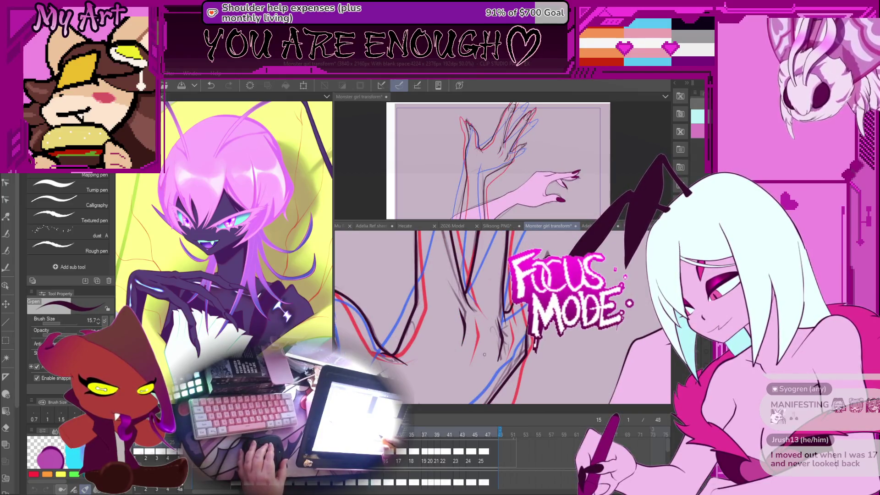
key("Right")
key("Right")
key("Left")
key("Left")
key("Right")
key("Right")
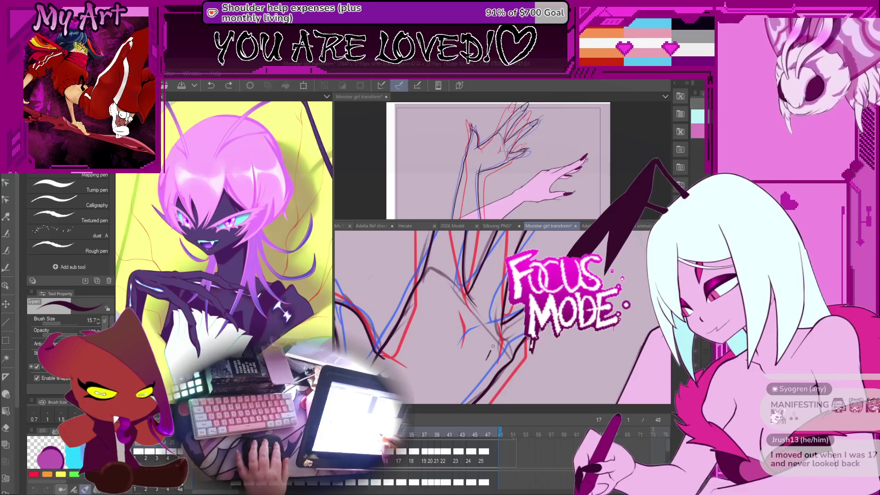
Step: Shift and rotate the view onto the claw tips and advance to frame 19
left_click_drag(489, 328, 503, 347)
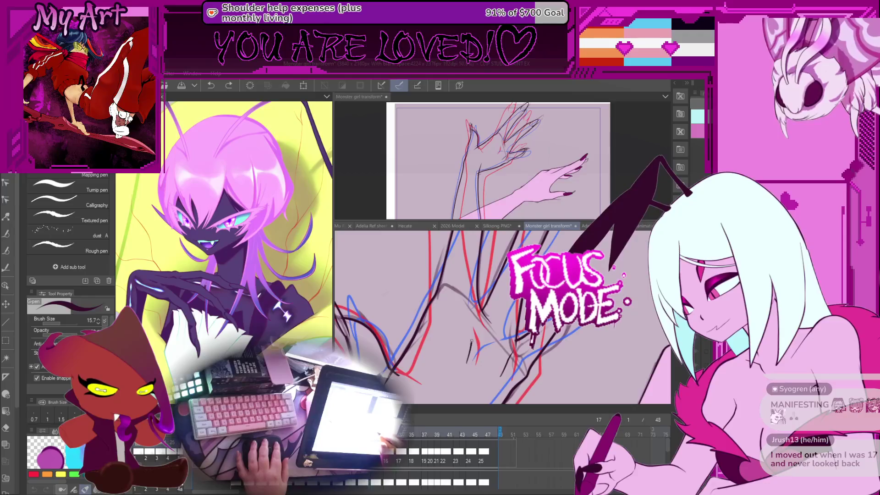
left_click_drag(473, 326, 472, 379)
key("Right")
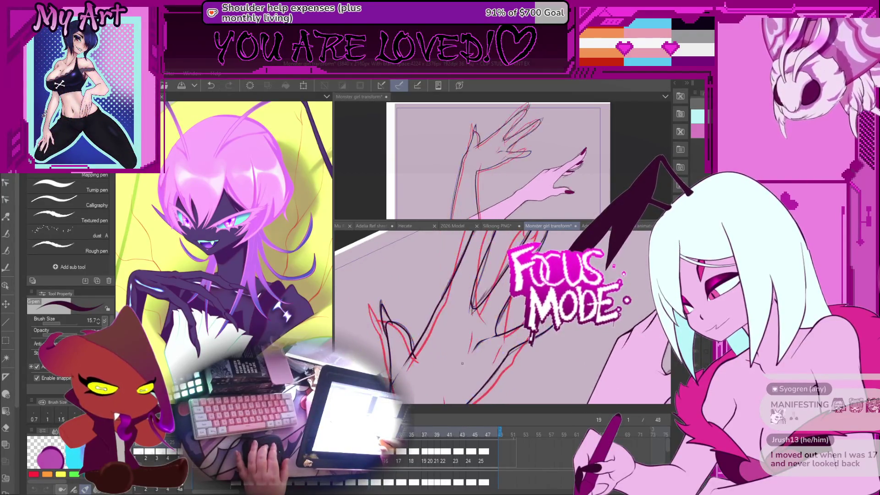
key("Right")
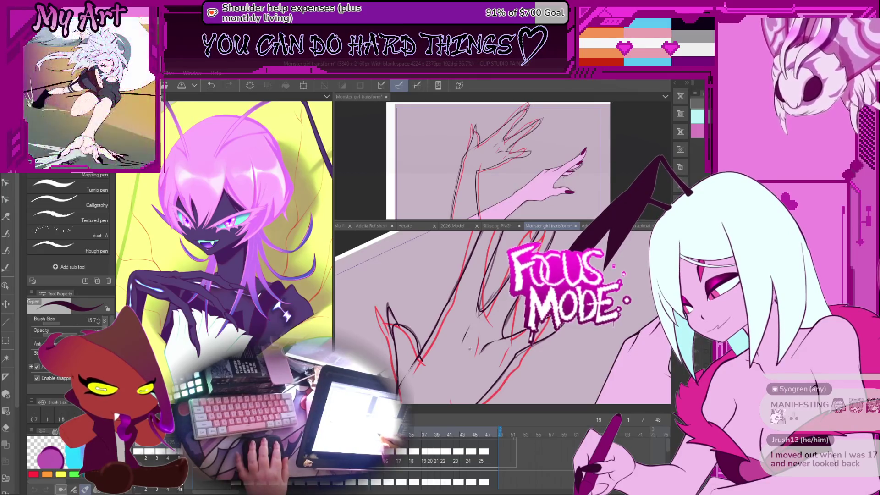
scroll(493, 374, "down", 3)
left_click_drag(492, 375, 504, 377)
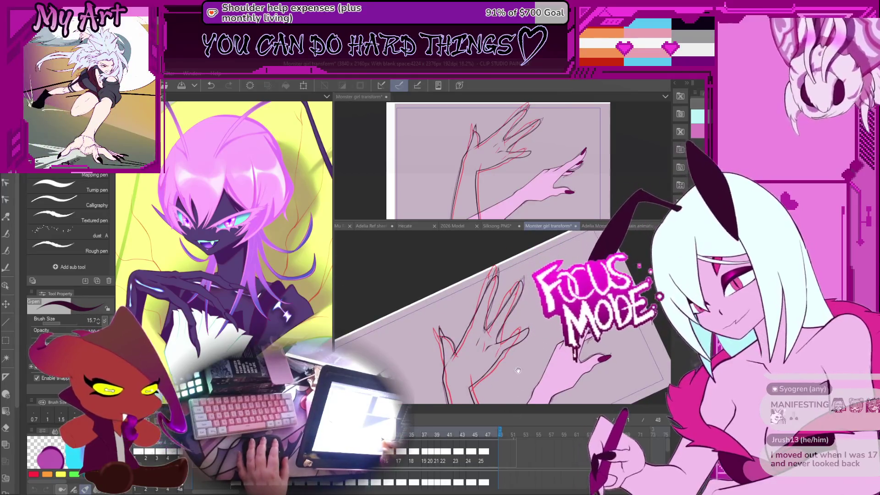
Step: Rotate the view clockwise, save the animation file, and flip between frames 17 and 19
key("asciicircum")
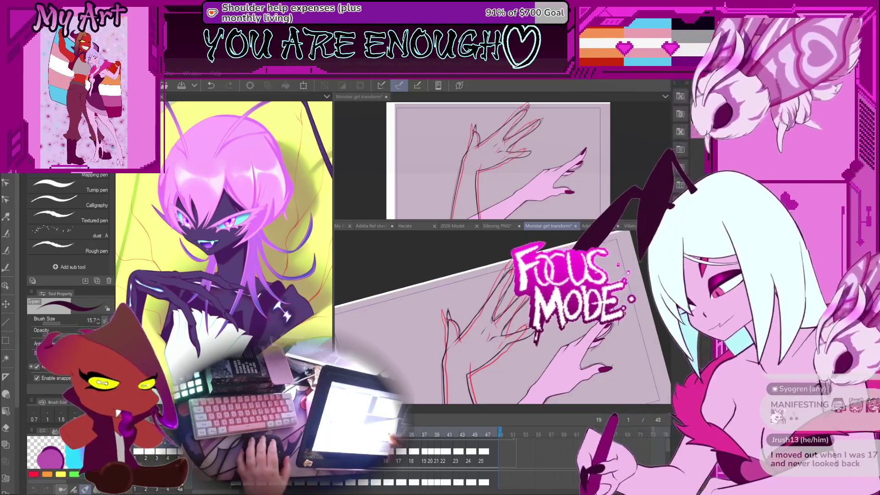
key("ctrl+s")
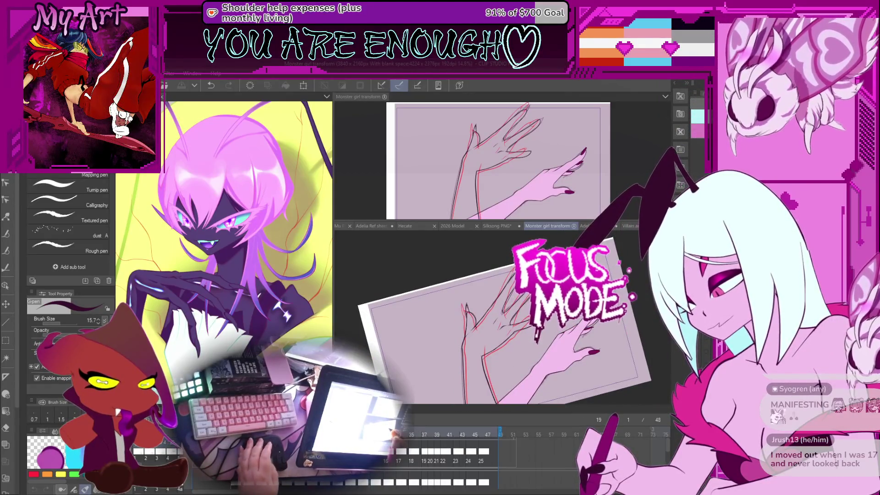
key("ctrl+Left")
key("ctrl+Left")
key("ctrl+Right")
Step: Flip ahead to frame 21 and back to 17, then select a claw line with the Object tool
key("ctrl+Right")
key("ctrl+Left")
key("ctrl+Left")
key("ctrl+Right")
key("ctrl+Right")
key("ctrl+Left")
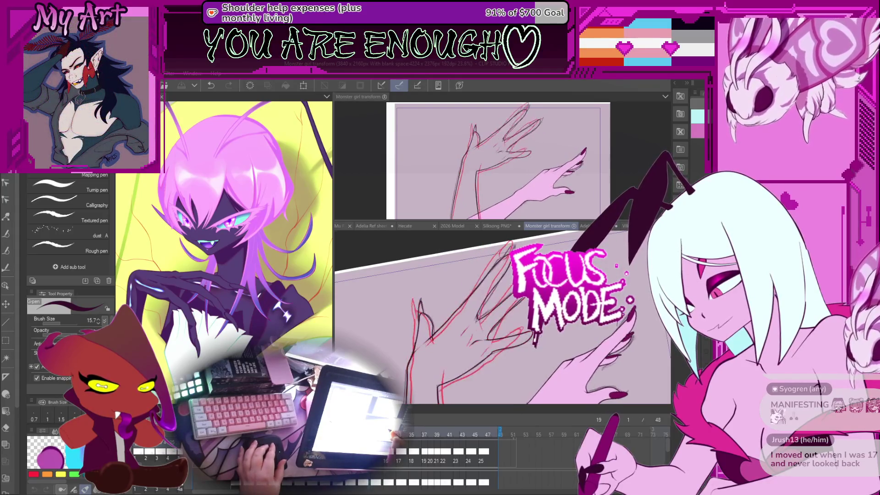
key("ctrl+Left")
key("ctrl+Left")
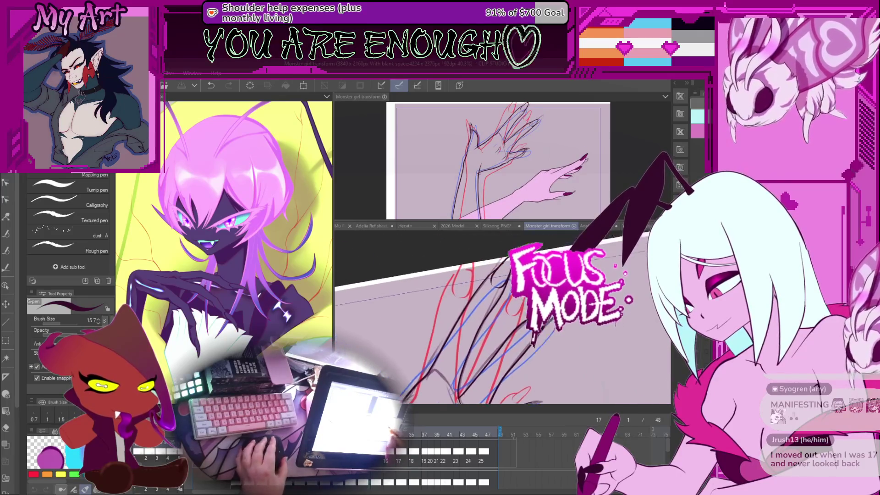
key("o")
left_click(548, 343)
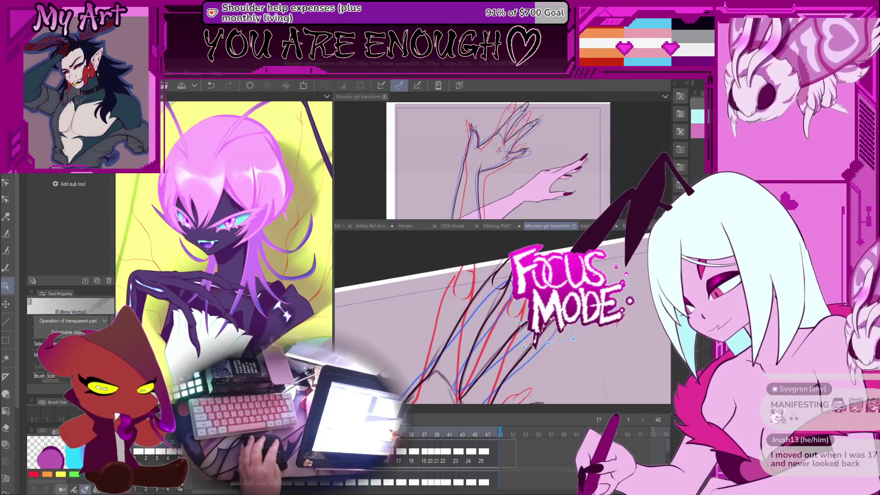
Step: Move to frame 19, nudge the claw strokes right, and select the small stroke near the claw tip
key("ctrl+Right")
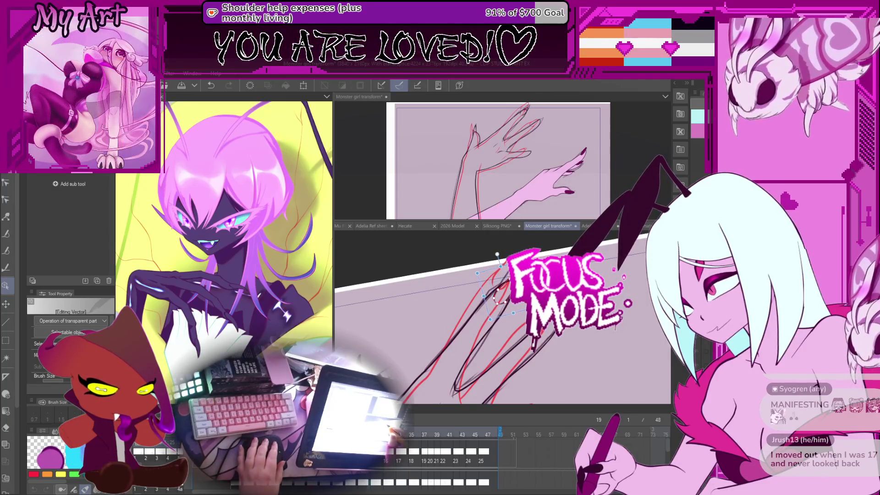
key("ctrl+z")
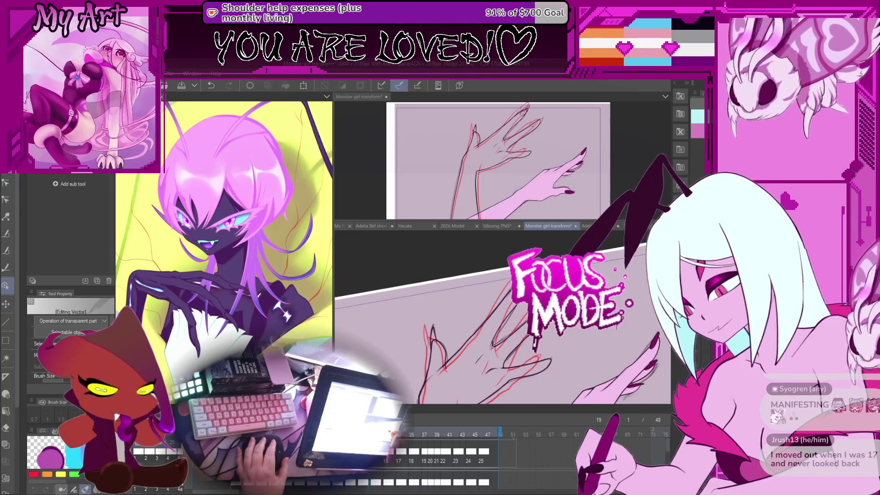
left_click(510, 278)
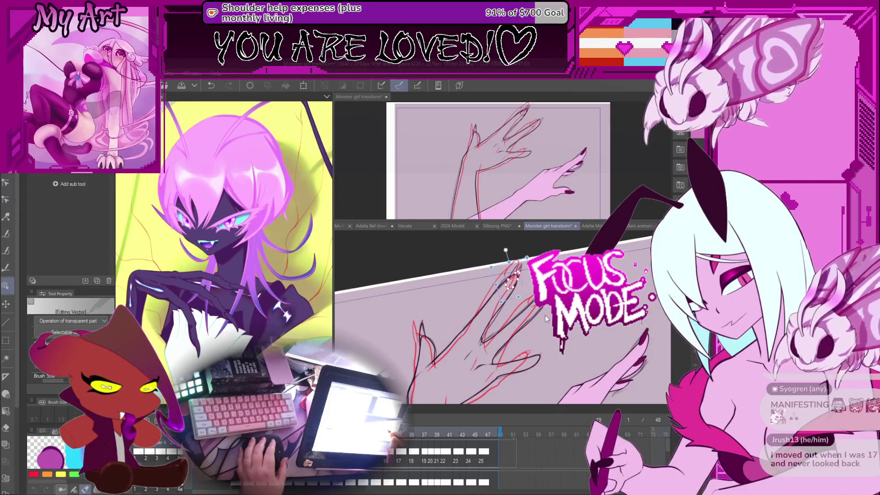
Step: Cycle through the Rough sketch brush, G-pen and vector eraser to the Simplify vector line tool
key("p")
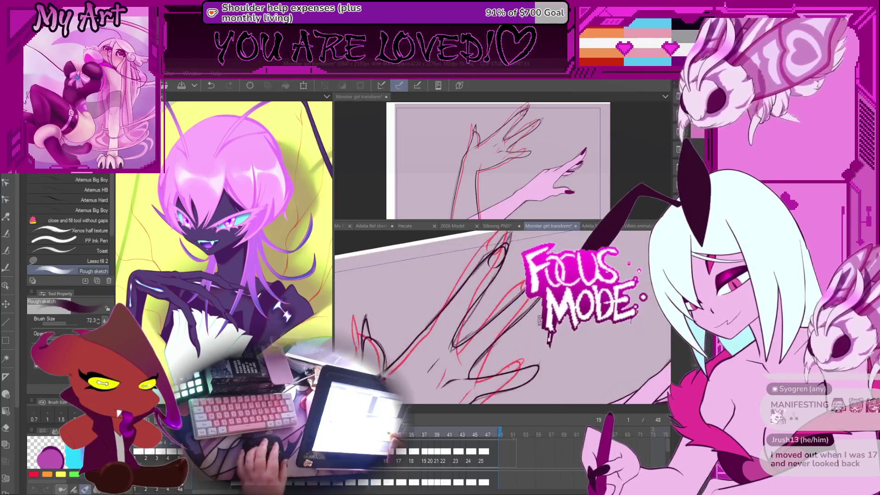
key("p")
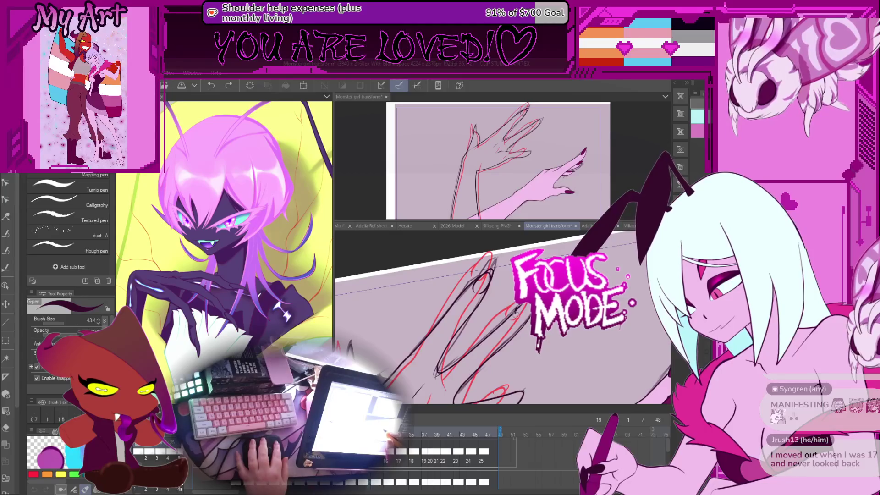
key("e")
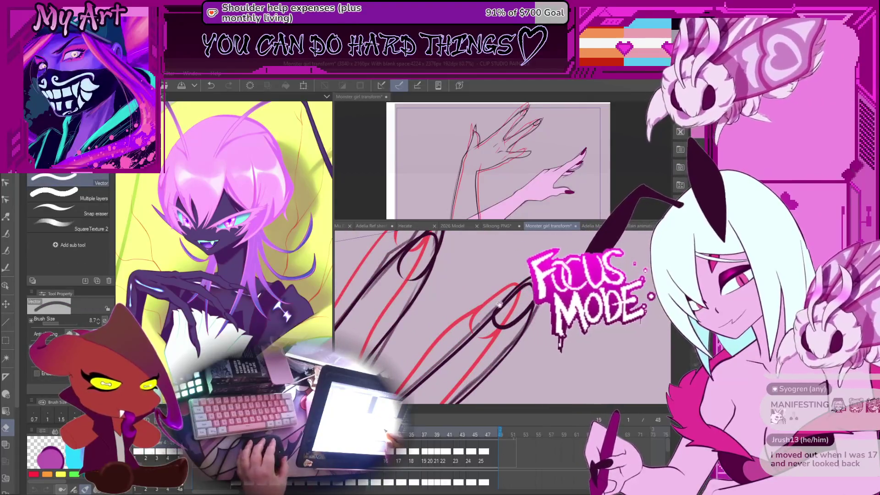
left_click_drag(412, 298, 452, 302)
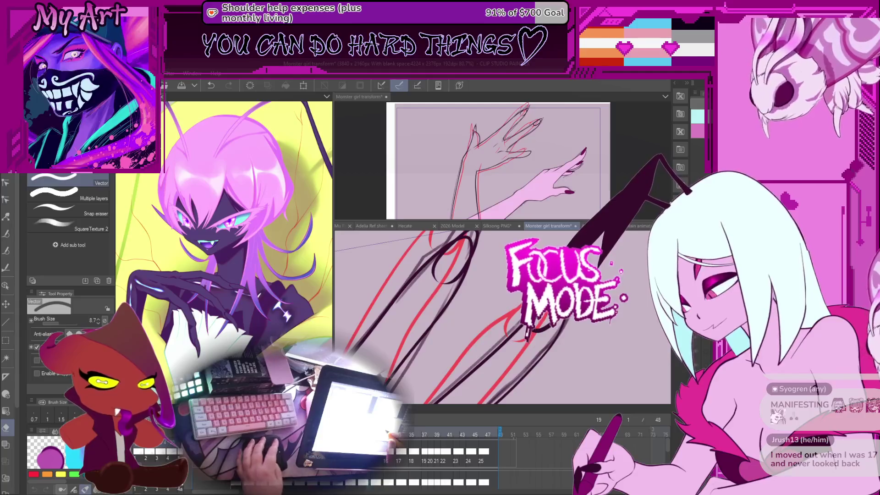
key("y")
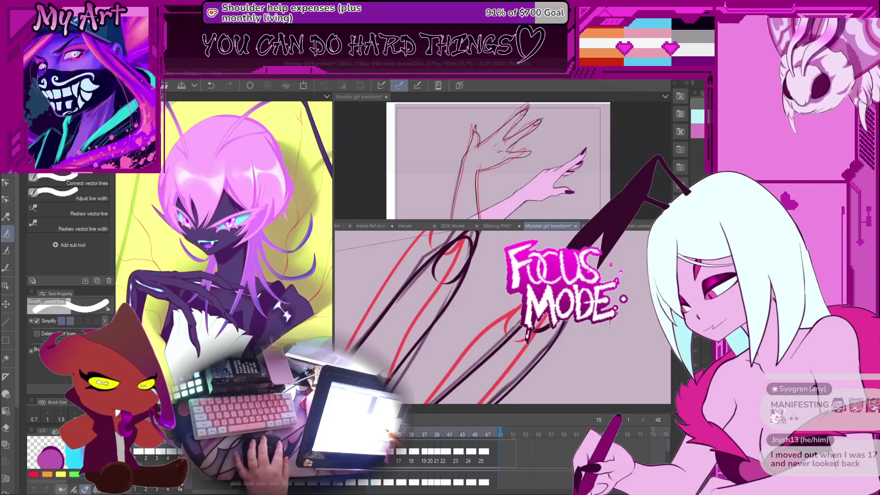
Step: Switch to the Control point correction tool and select the small U-shaped claw curve
key("y")
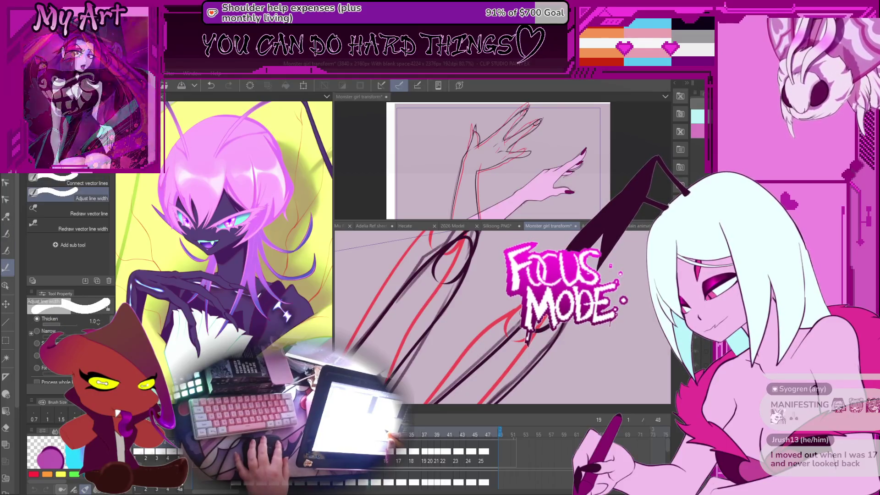
key("y")
key("y")
scroll(458, 317, "up", 3)
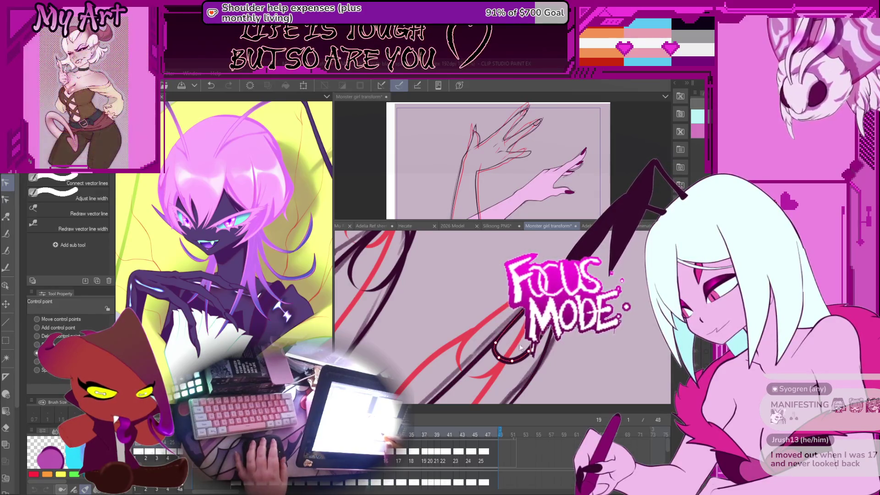
left_click(499, 339)
left_click(502, 355)
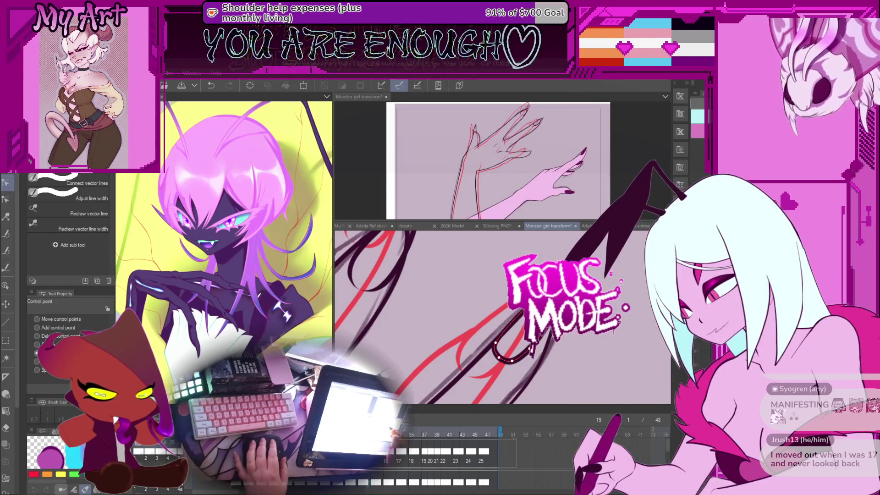
Step: Drag the selected curve's points into a loop near the claw tip
scroll(501, 316, "down", 3)
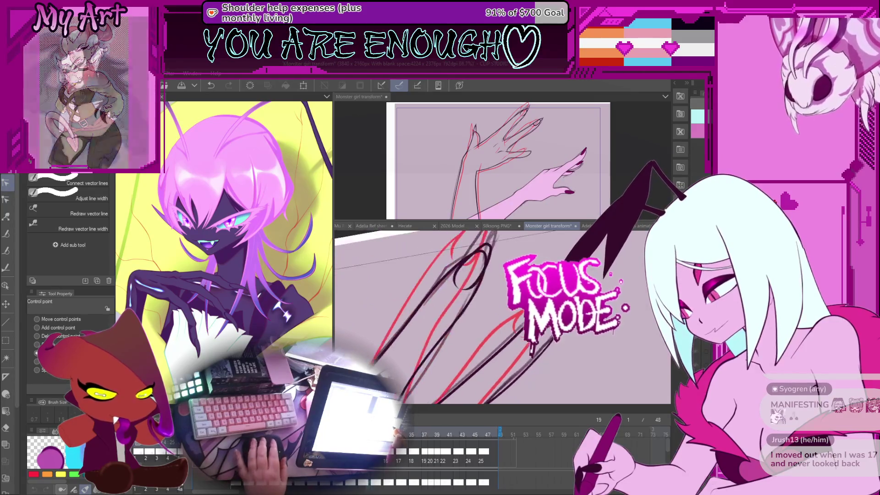
scroll(502, 316, "up", 3)
left_click_drag(514, 343, 549, 349)
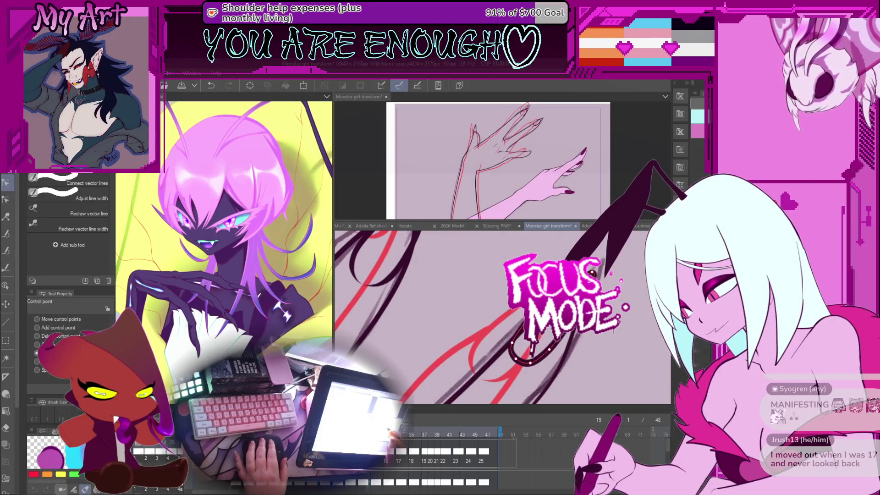
scroll(551, 347, "down", 3)
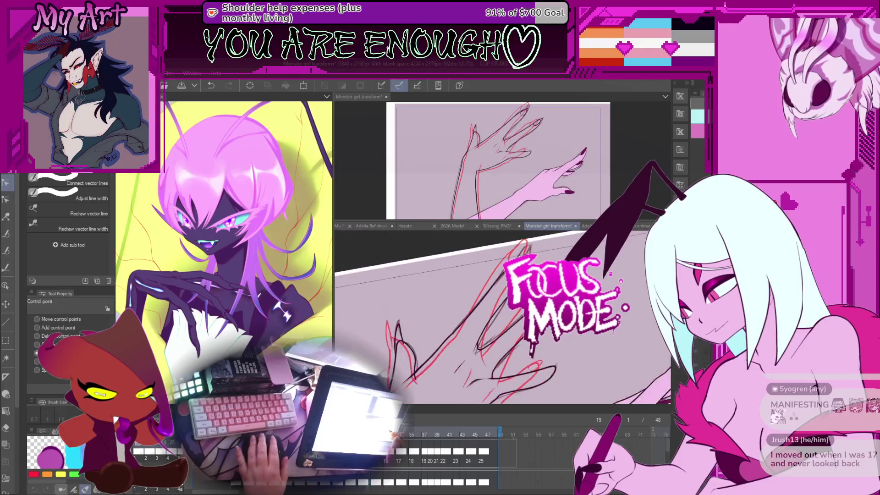
scroll(502, 317, "up", 2)
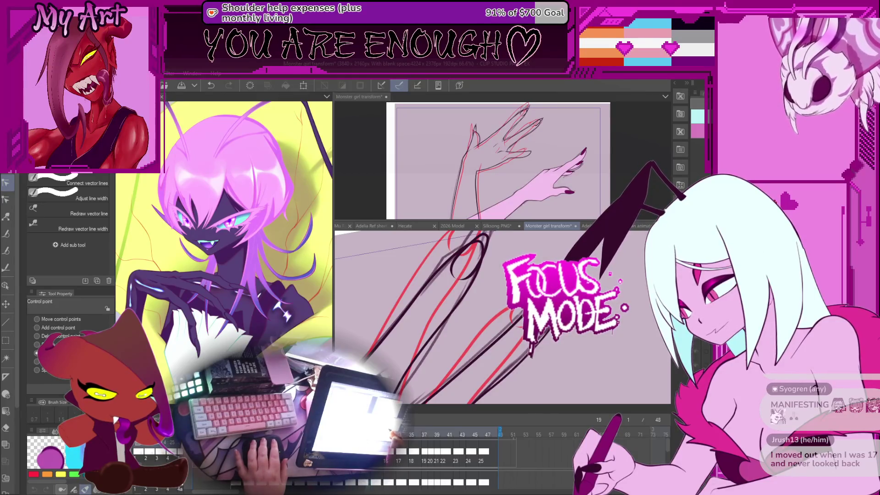
Step: Select the lower-right claw line, undo and redo the edit to compare, then zoom out
left_click(486, 351)
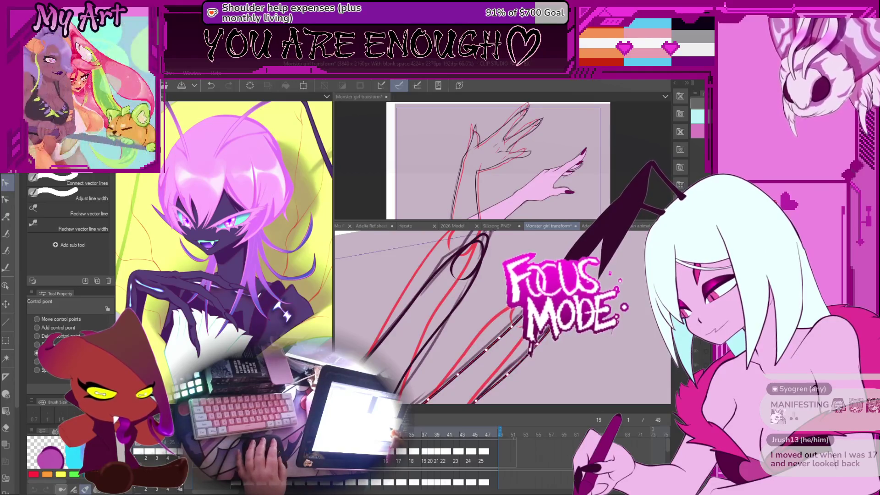
key("ctrl+z")
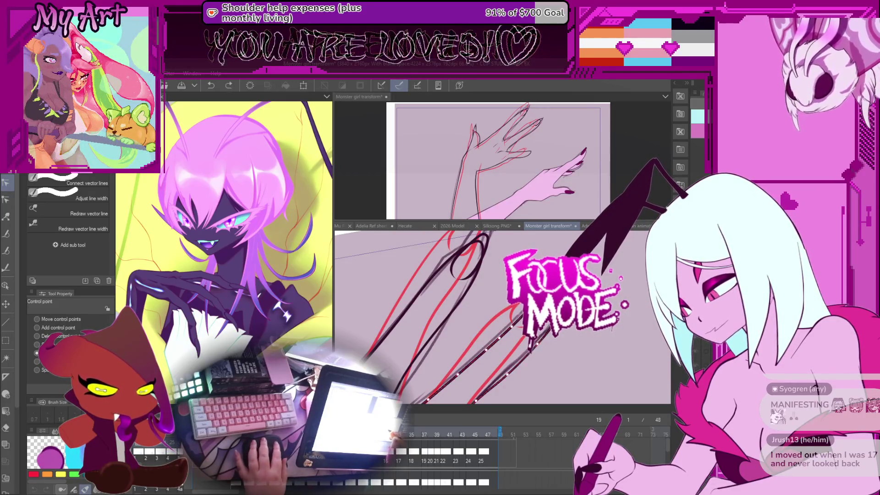
key("ctrl+y")
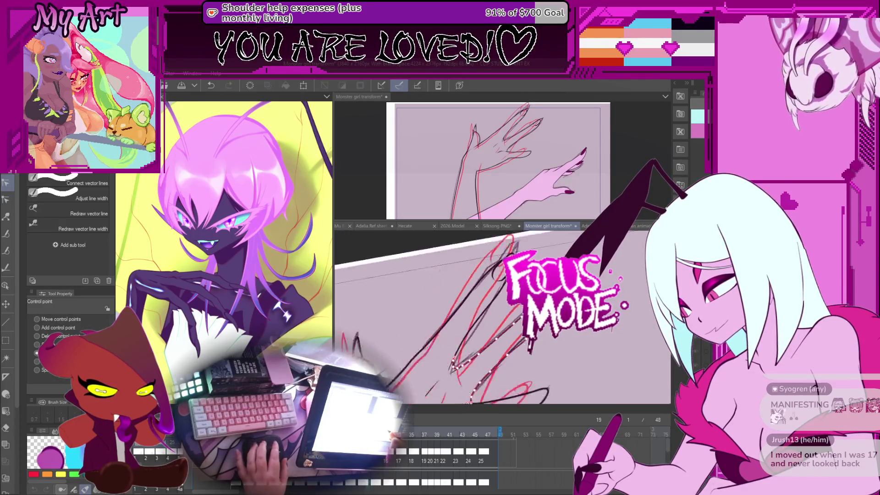
left_click(460, 361)
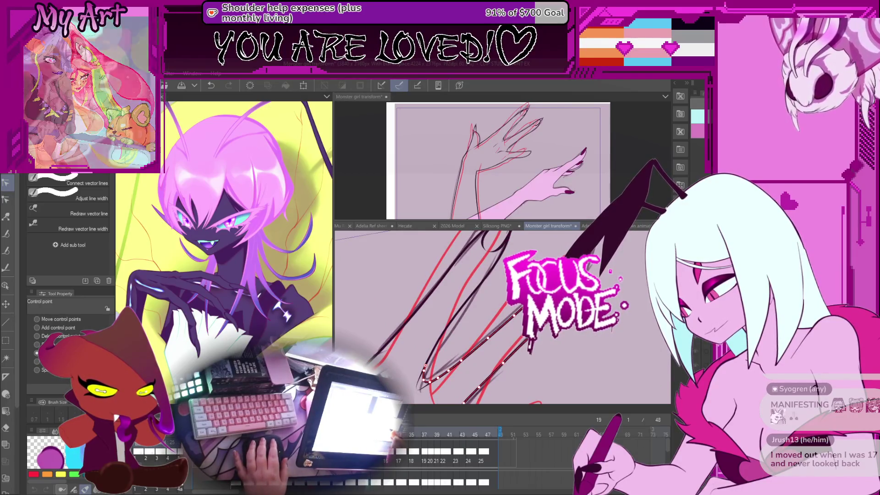
scroll(573, 327, "down", 3)
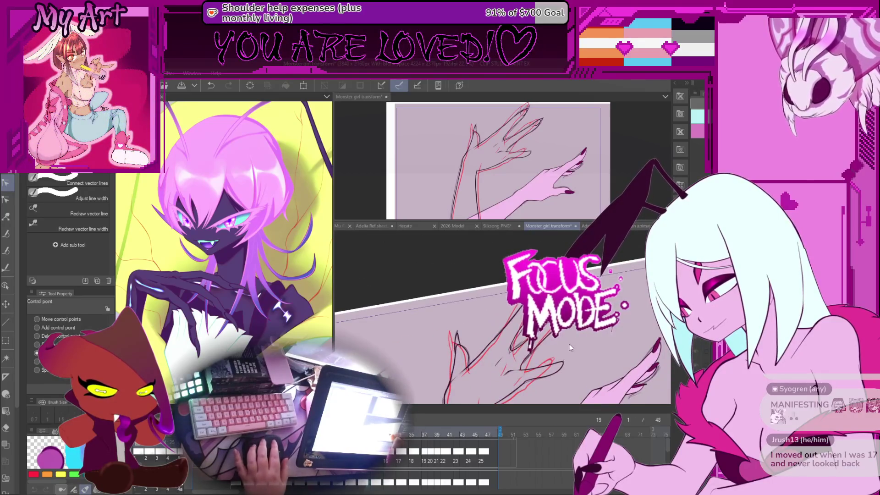
Step: Flip between frames 17, 19 and 21 to compare the hand, ending on frame 19
key("Left")
key("Left")
key("Right")
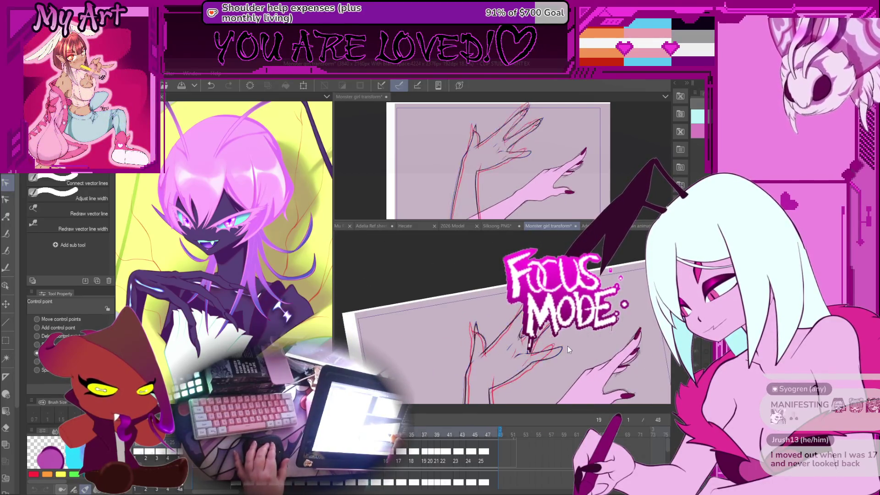
key("Left")
key("Right")
key("Right")
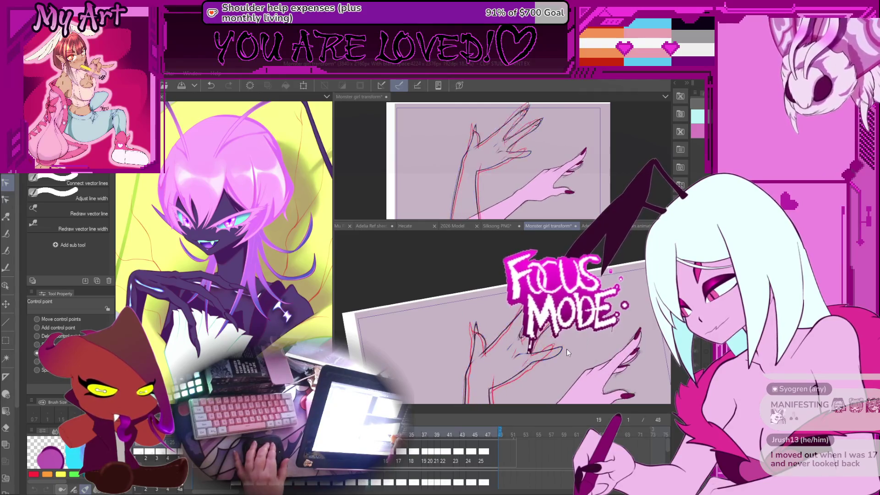
key("Right")
key("Right")
key("Left")
key("Left")
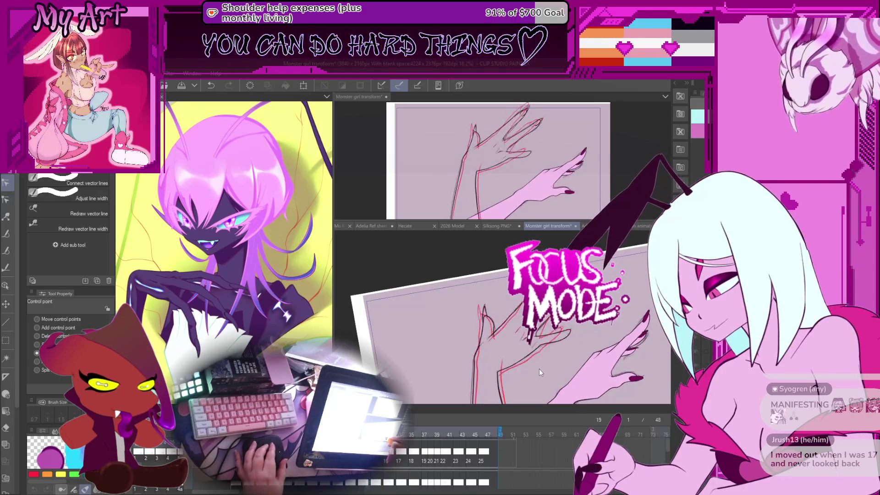
scroll(538, 366, "up", 5)
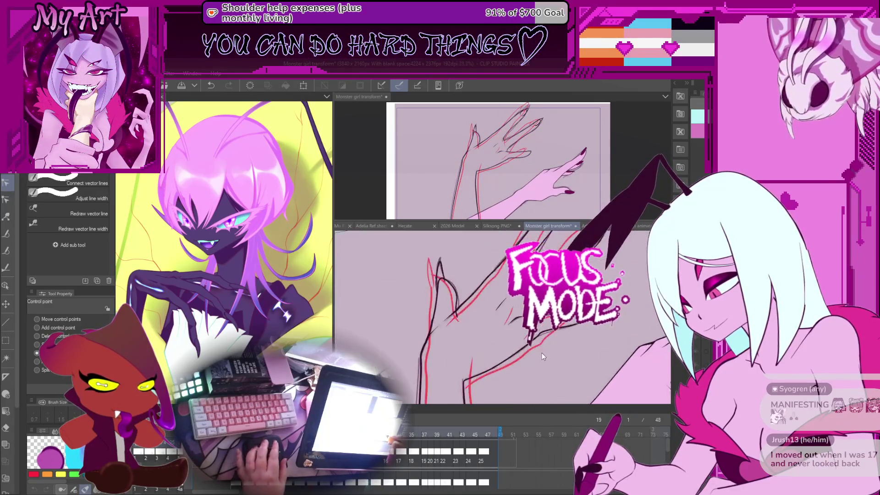
Step: Switch to the G-pen, undo the last change, and reduce the brush size to 26.4
key("p")
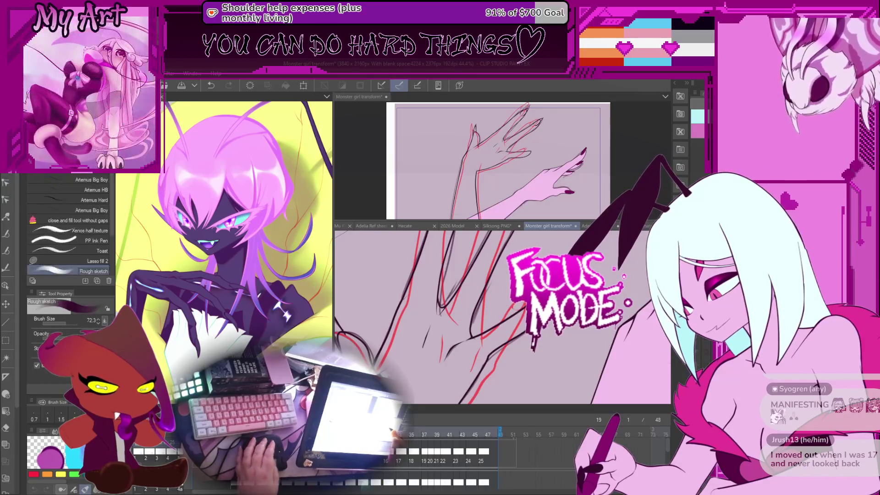
key("ctrl+z")
key("ctrl+plus")
key("bracketleft")
key("bracketleft")
key("bracketleft")
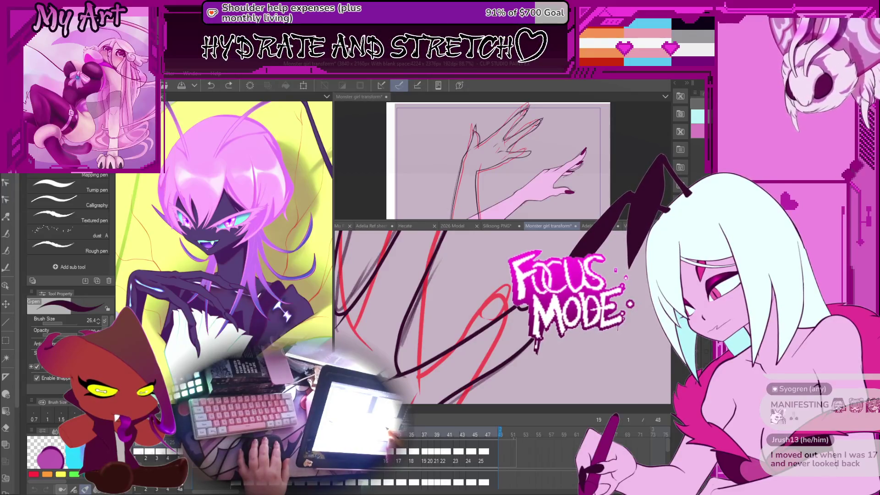
Step: Cycle from Vector eraser through Connect and Simplify vector line to Control point, then select a claw line
key("e")
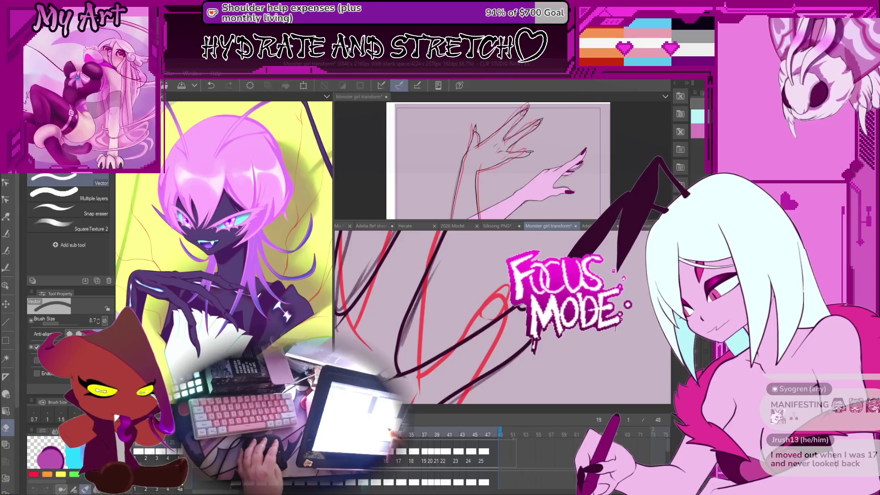
key("y")
scroll(511, 311, "up", 3)
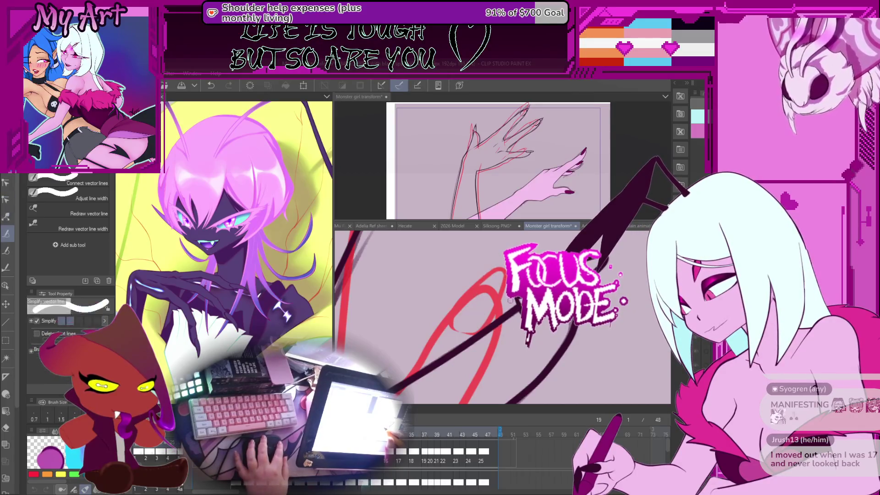
left_click(69, 181)
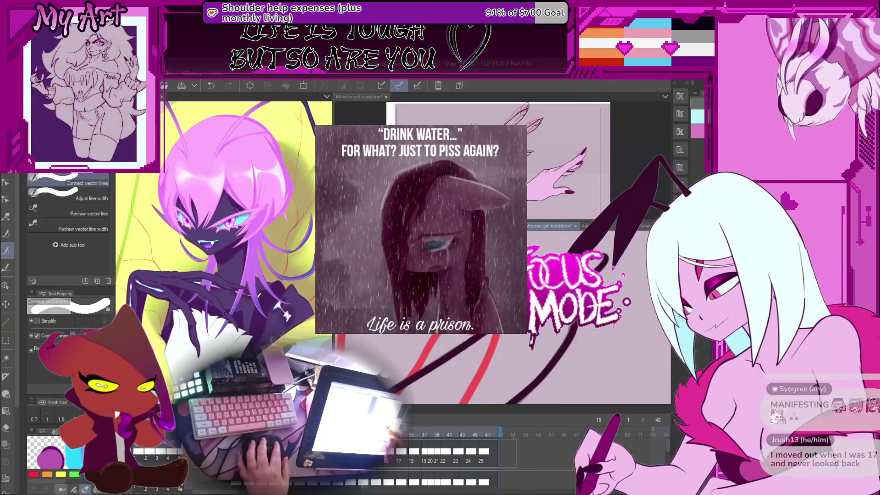
key("y")
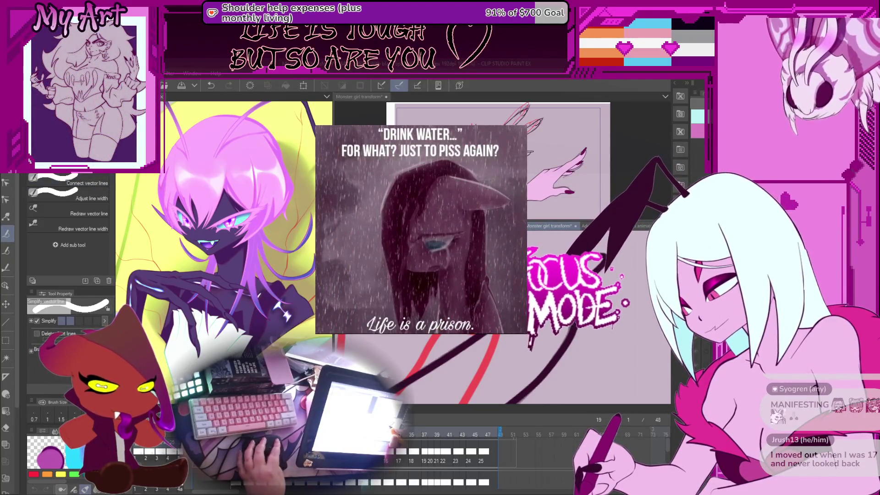
key("y")
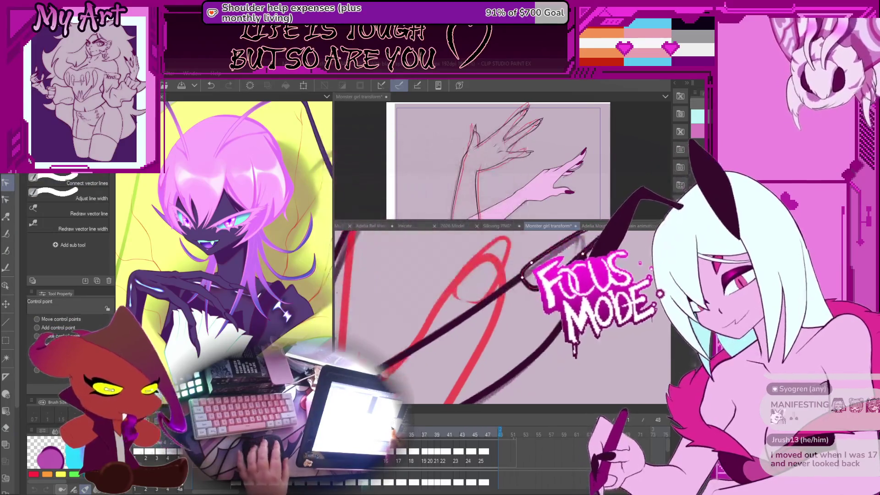
left_click(495, 348)
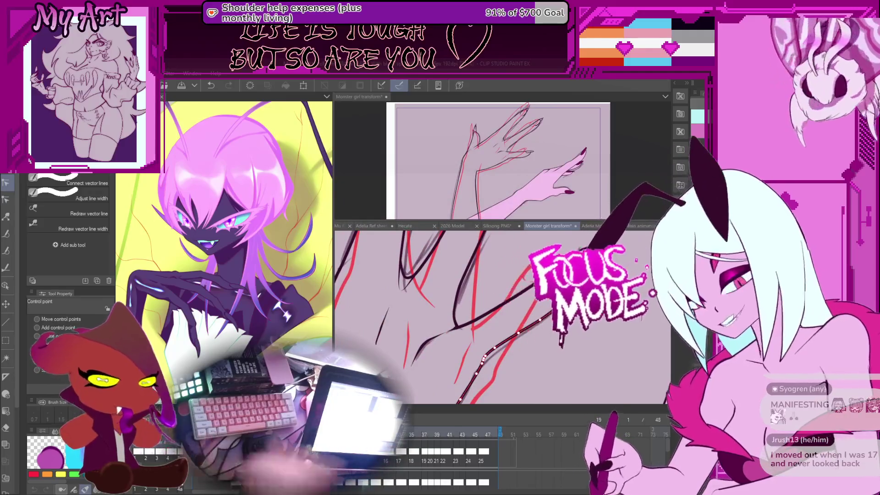
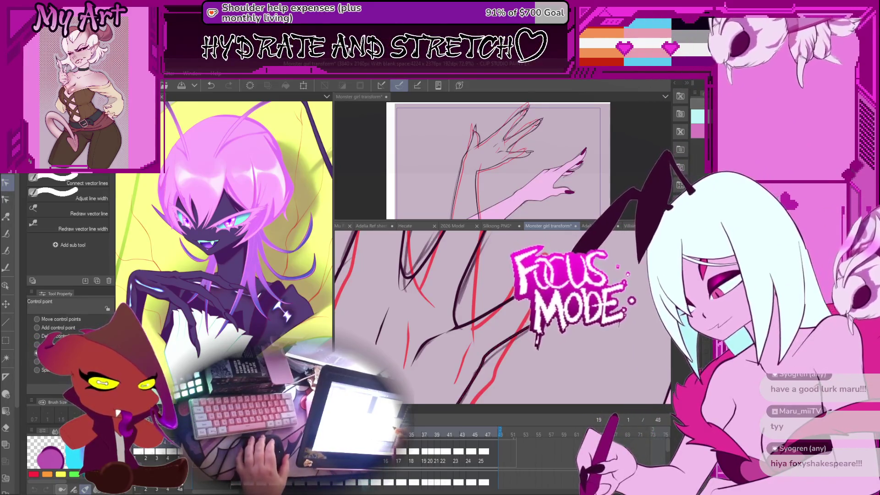
Step: Flip from frame 19 to frame 21 and back to compare the arm
scroll(501, 316, "down", 5)
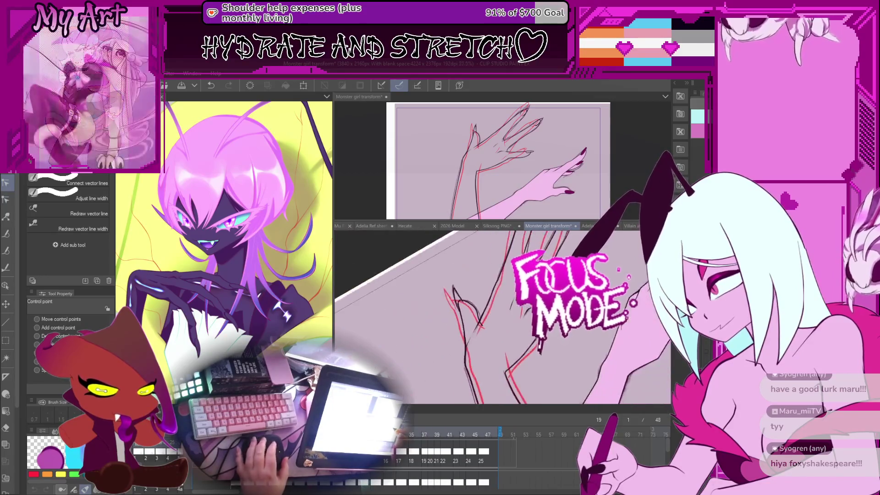
key("Right")
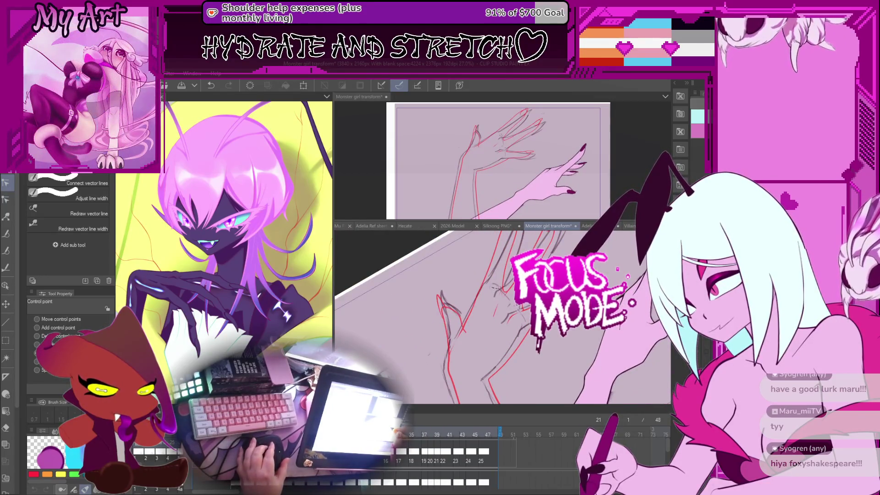
scroll(501, 316, "up", 5)
key("Left")
key("Left")
Step: Select the thin arm line on frame 19 with the Correct line tool to show its control points
key("m")
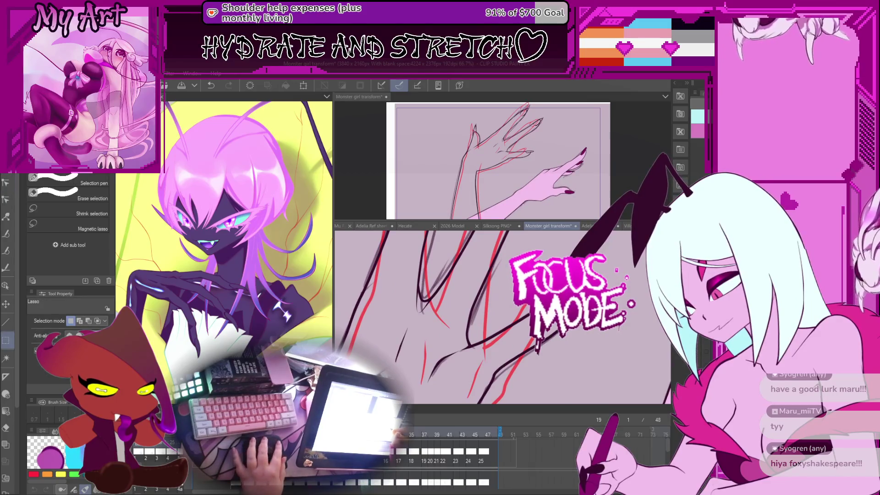
key("o")
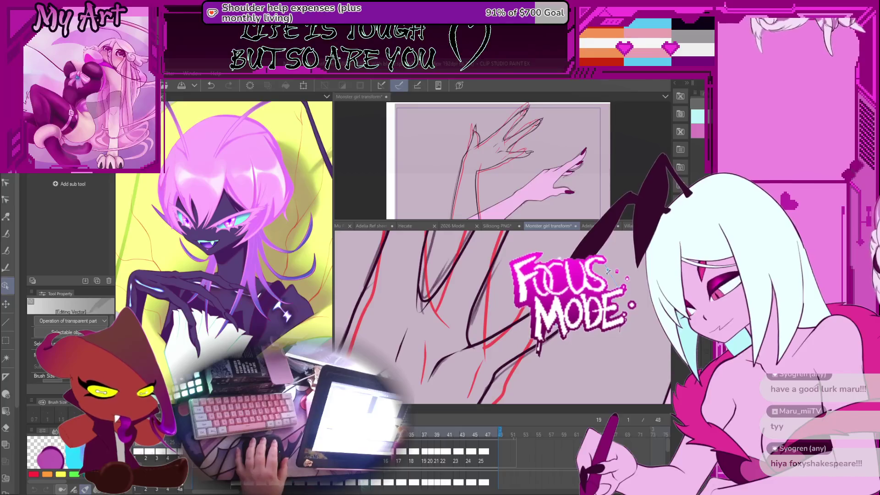
scroll(608, 271, "up", 2)
key("y")
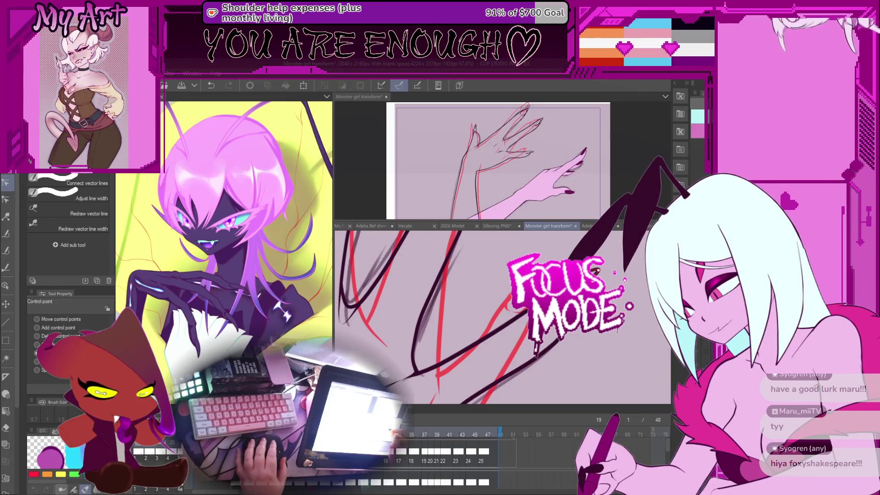
left_click(499, 380)
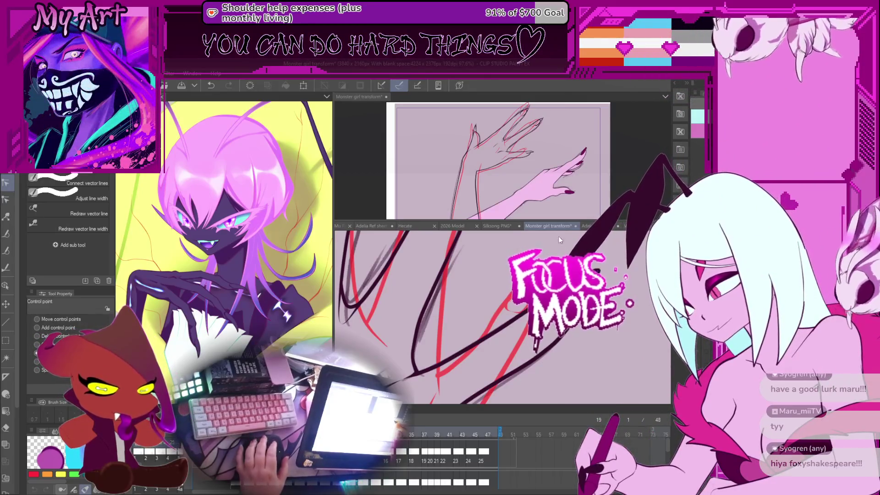
Step: Zoom out to fit the canvas, jump to frame 13 and play the arm transformation animation
scroll(459, 316, "down", 5)
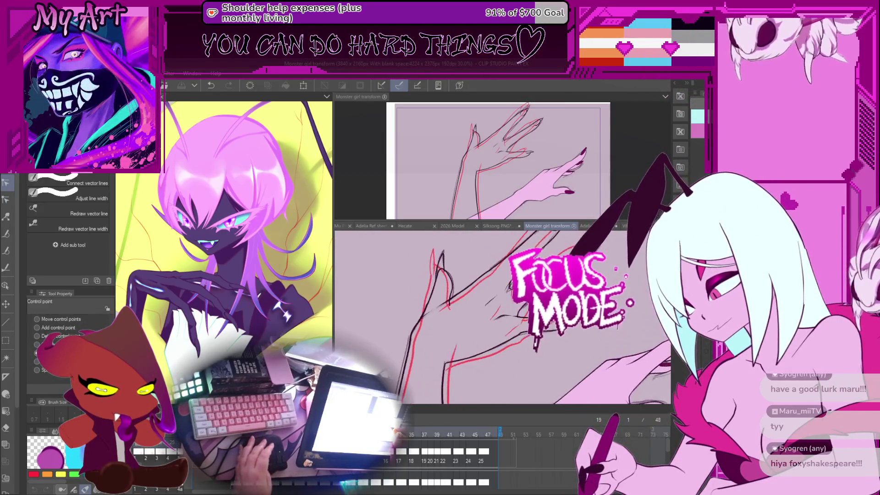
scroll(502, 317, "down", 4)
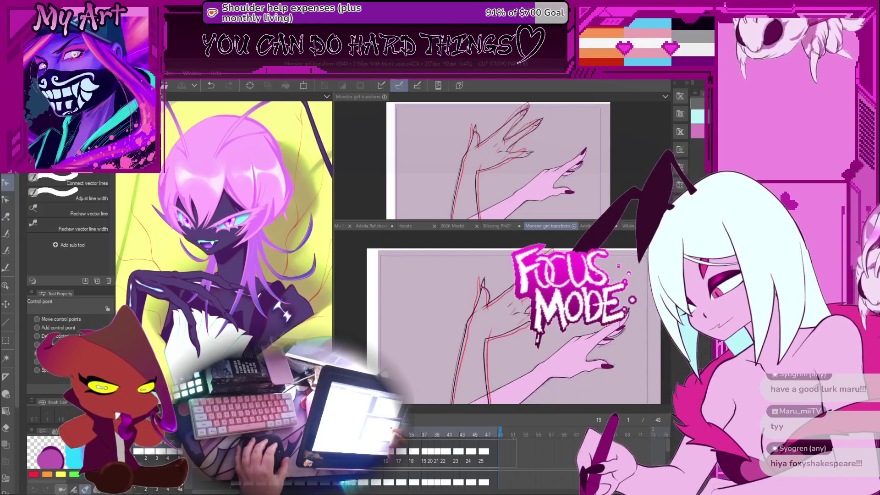
key("space")
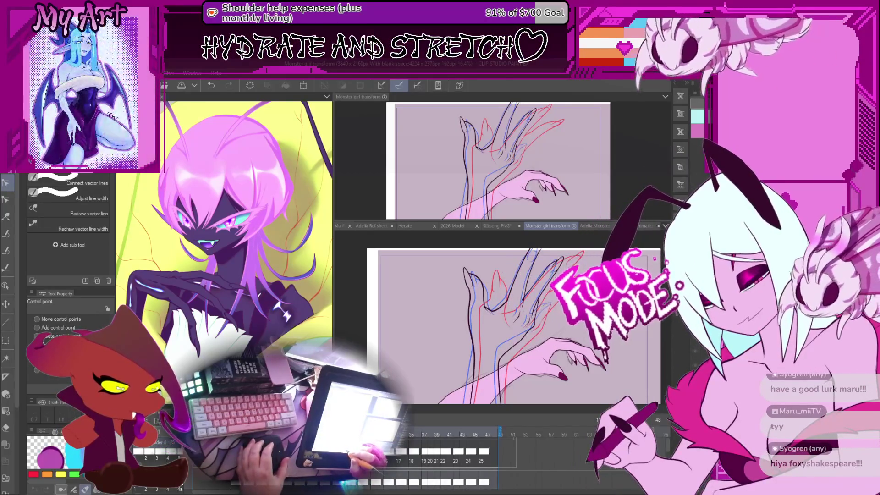
key("space")
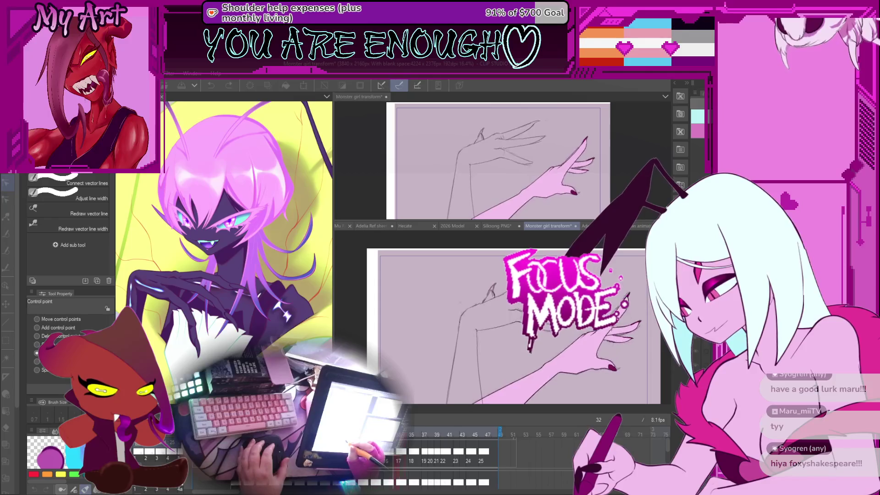
Step: Stop playback, replay the hand animation once, and pause it on frame 17
key("Return")
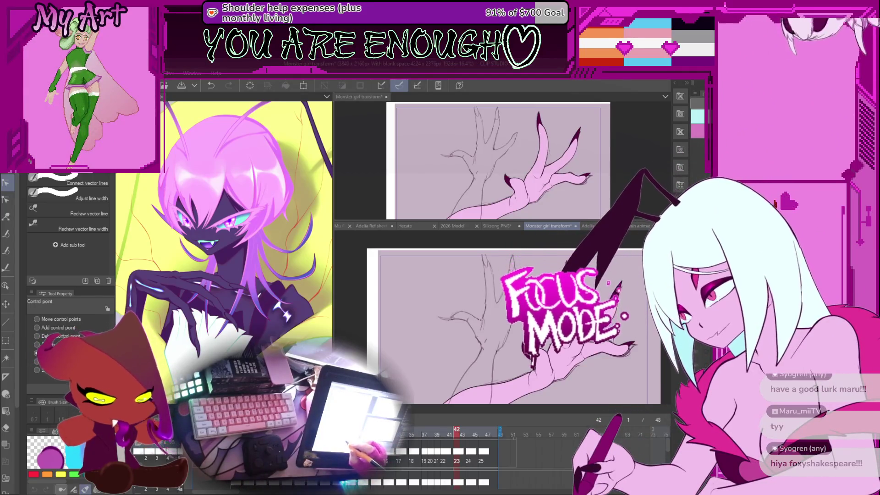
key("space")
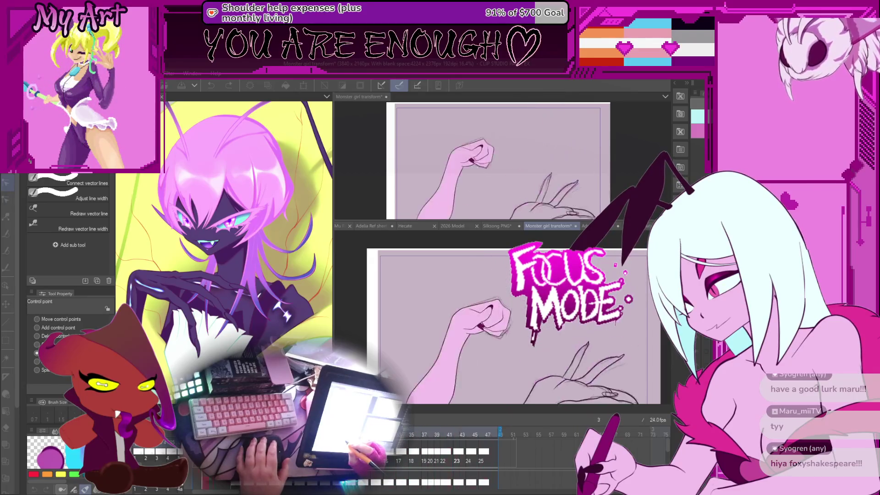
key("space")
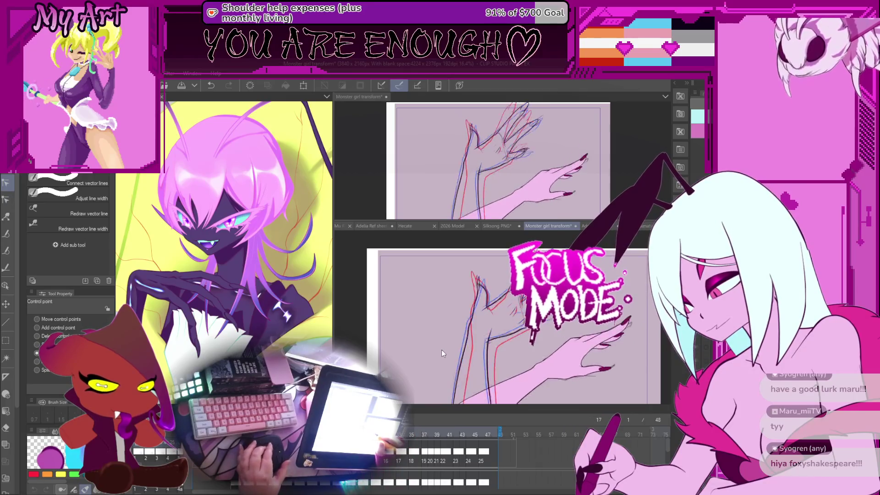
Step: Flip between frames 17, 19 and 21 to compare the arm's motion
scroll(506, 332, "up", 6)
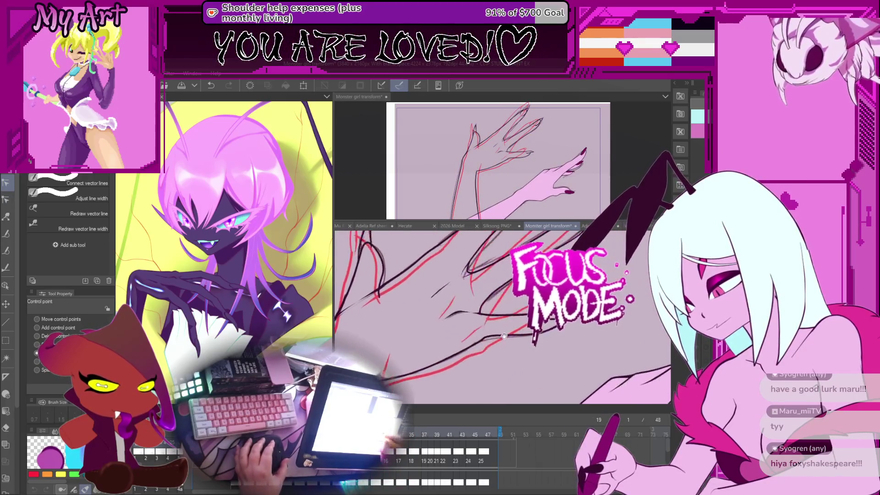
key("Left")
key("Left")
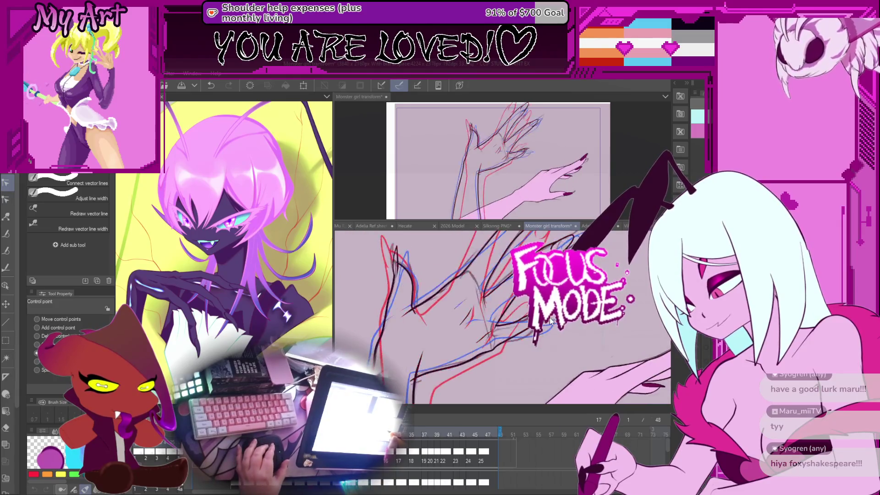
scroll(552, 320, "down", 3)
key("Right")
key("Right")
key("Right")
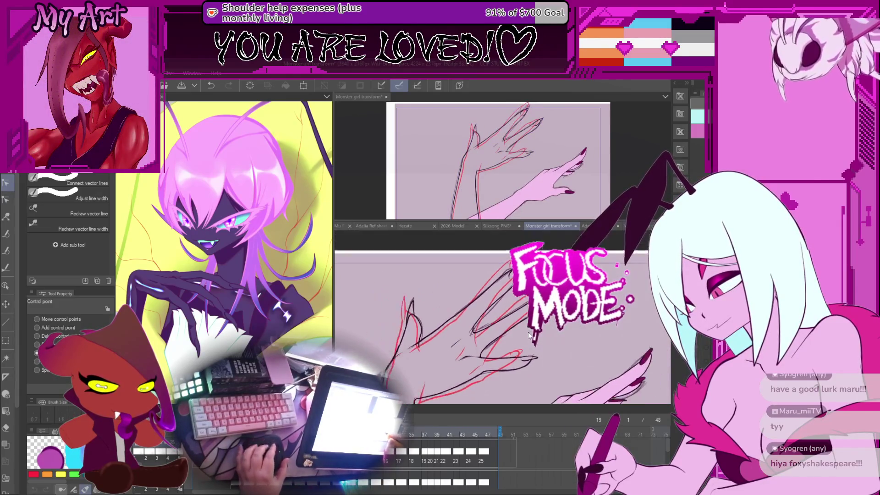
key("Left")
key("Left")
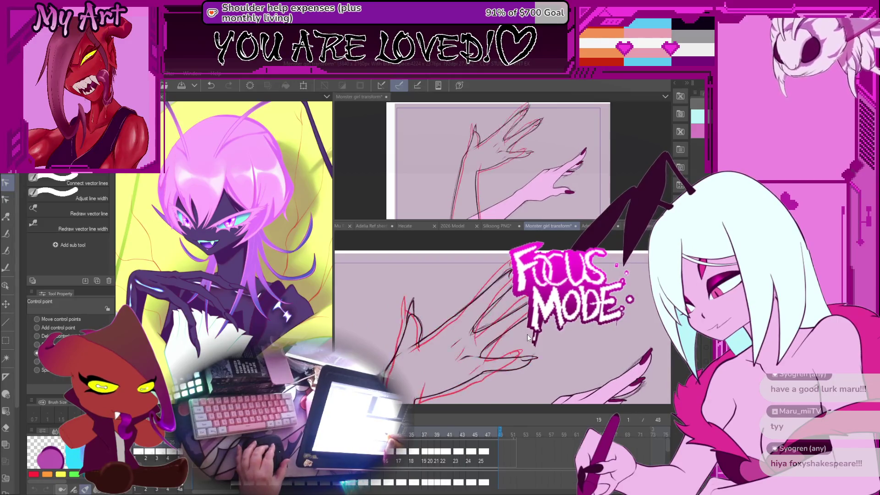
key("Left")
key("Left")
scroll(513, 338, "up", 2)
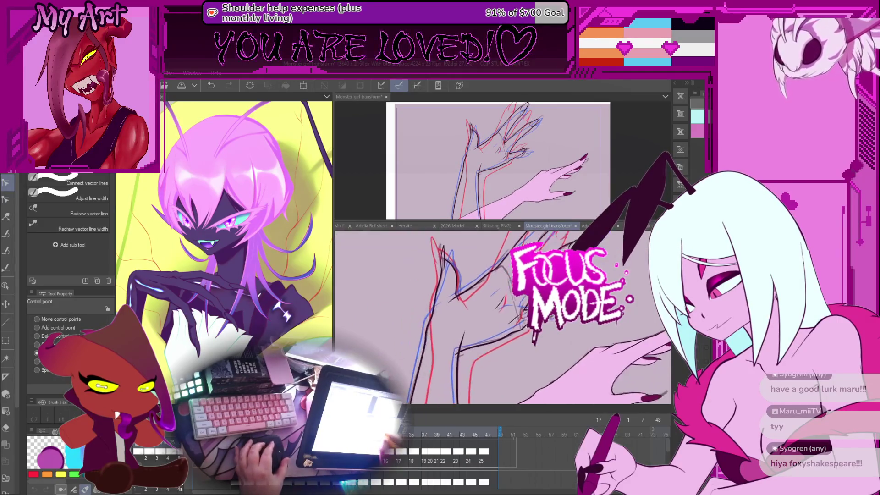
key("Right")
key("Left")
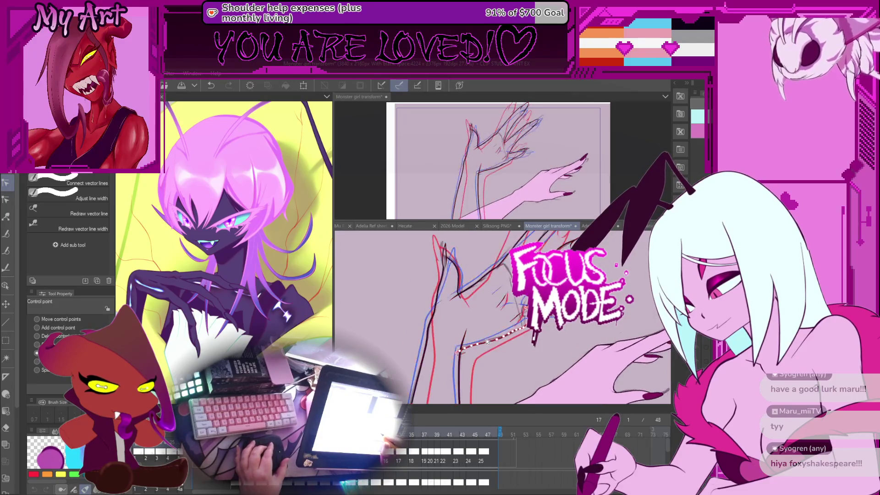
scroll(512, 320, "up", 2)
scroll(512, 320, "up", 2)
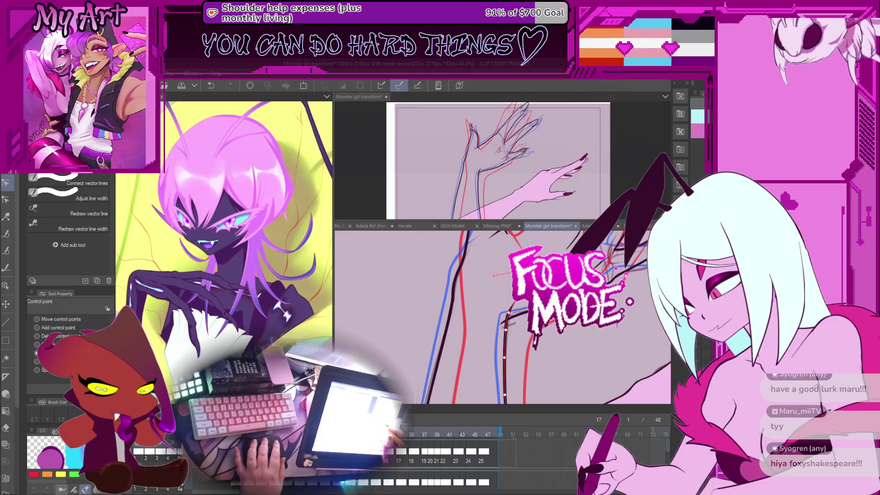
Step: Try moving the red line's endpoint, undo it, and select a vector line on the raised hand
mouse_move(494, 275)
left_mouse_down()
mouse_move(479, 268)
mouse_move(501, 324)
left_mouse_up()
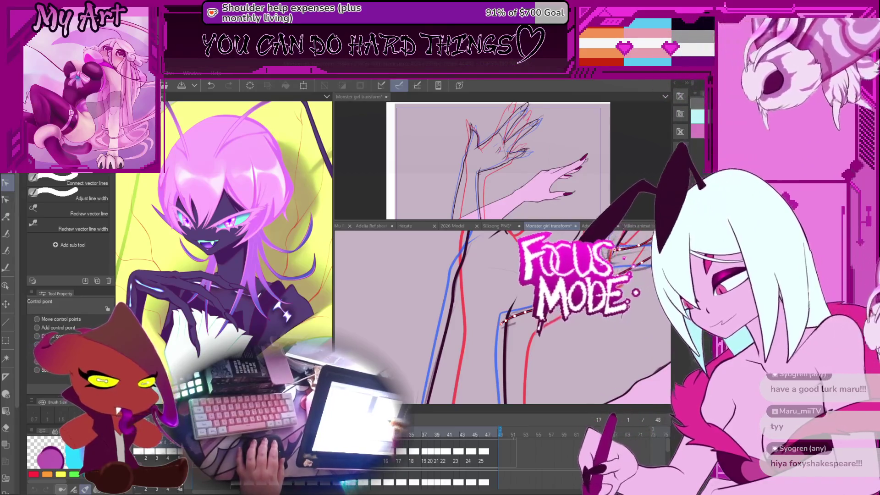
key("ctrl+z")
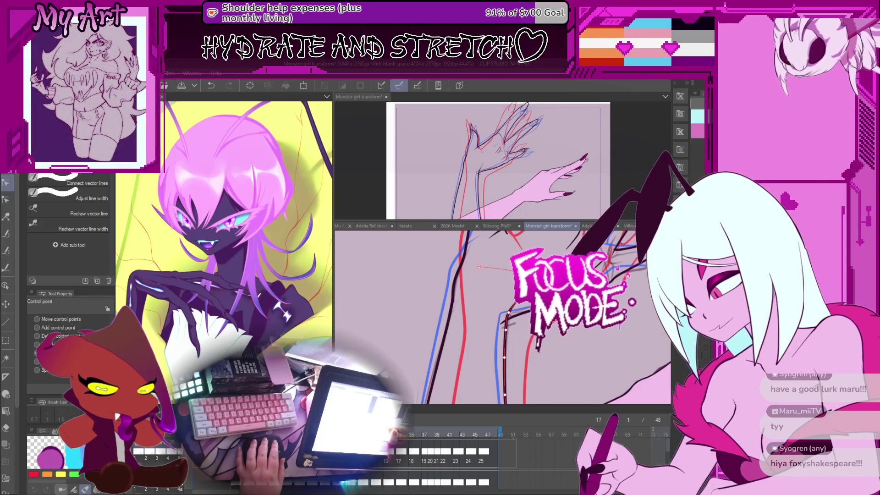
scroll(518, 343, "down", 2)
scroll(518, 343, "down", 3)
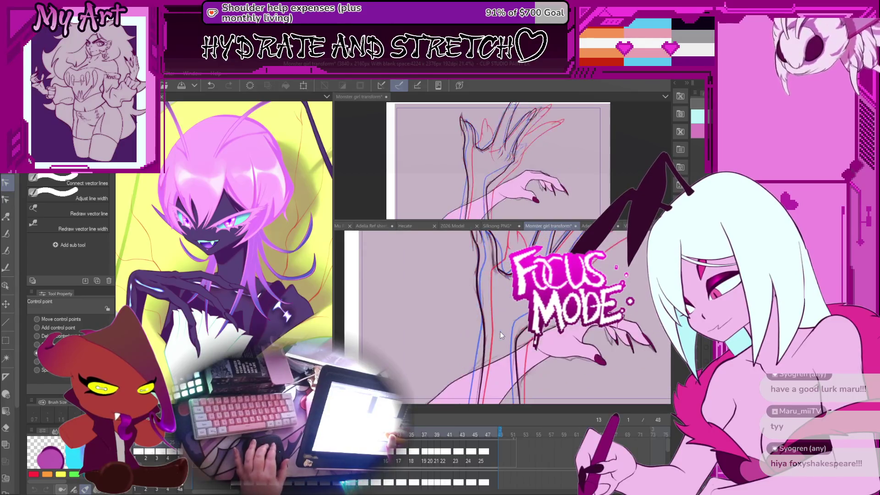
left_click_drag(506, 313, 499, 339)
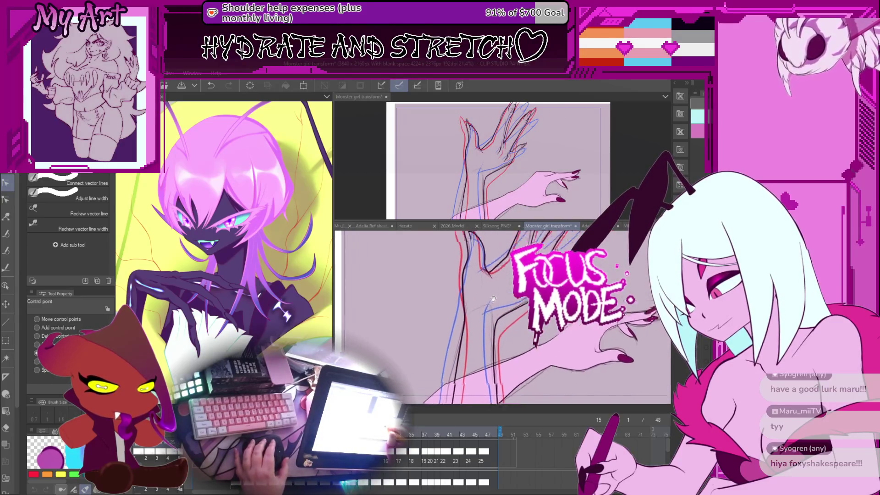
left_click(492, 351)
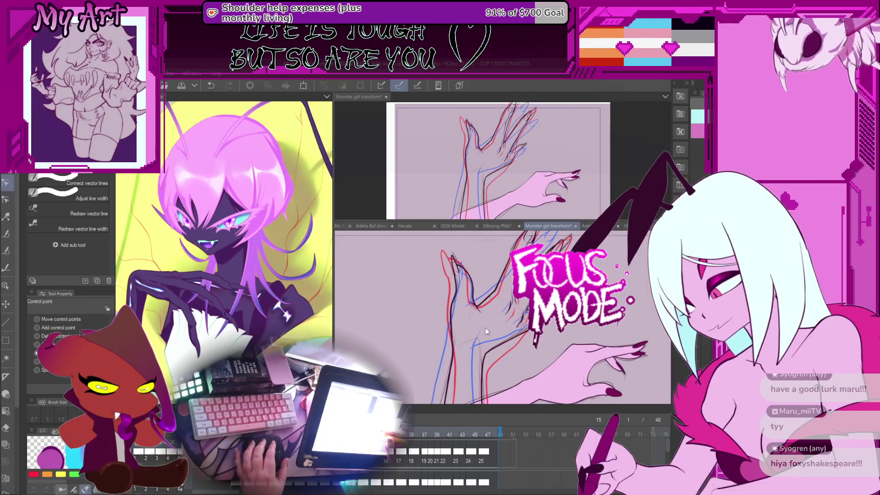
Step: Check frames 19 and 21, then save the Monster girl transform file
key("Right")
key("Right")
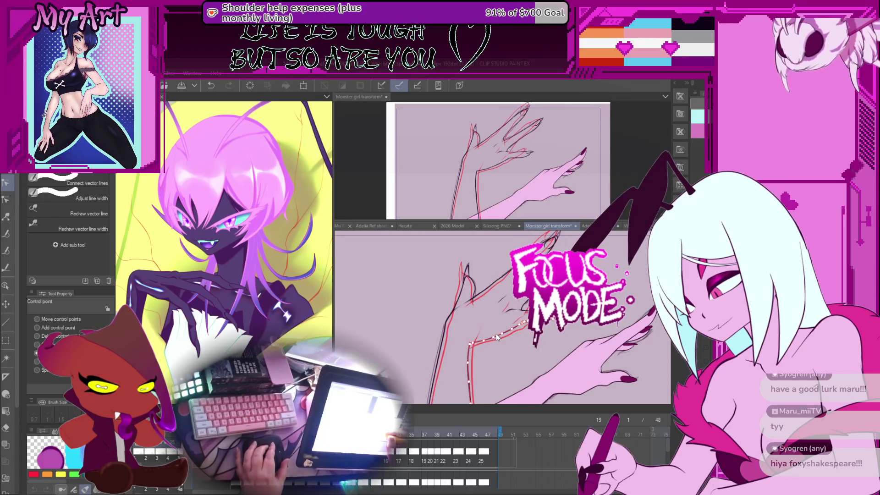
left_click(496, 334)
key("Right")
key("Right")
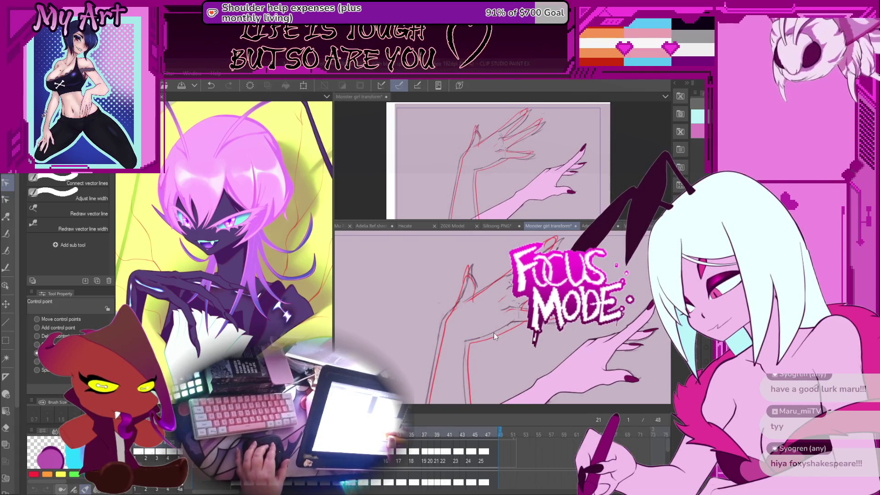
key("Left")
key("Left")
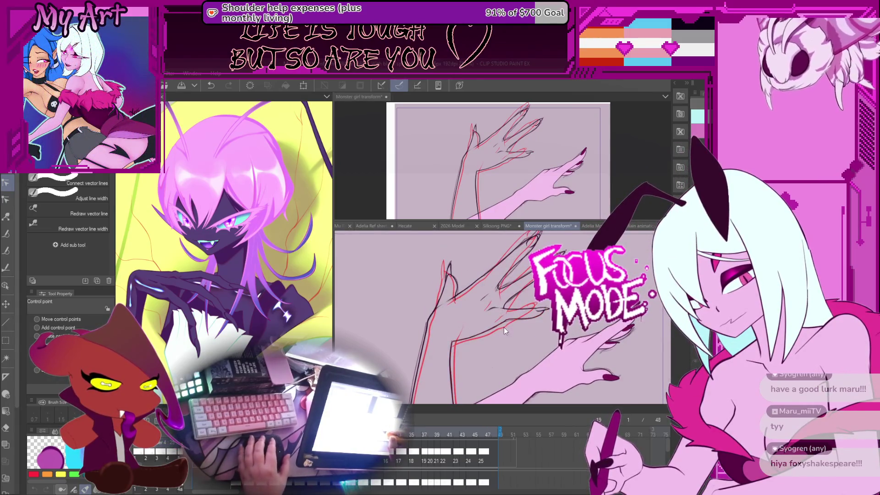
key("ctrl+s")
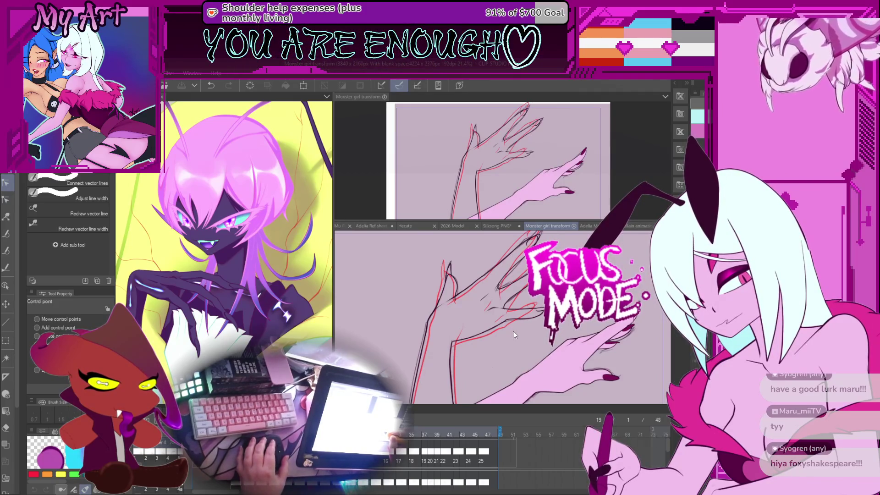
Step: Jump ahead to a later frame, zoom out and pick the Rough sketch brush
key("Left")
key("Left")
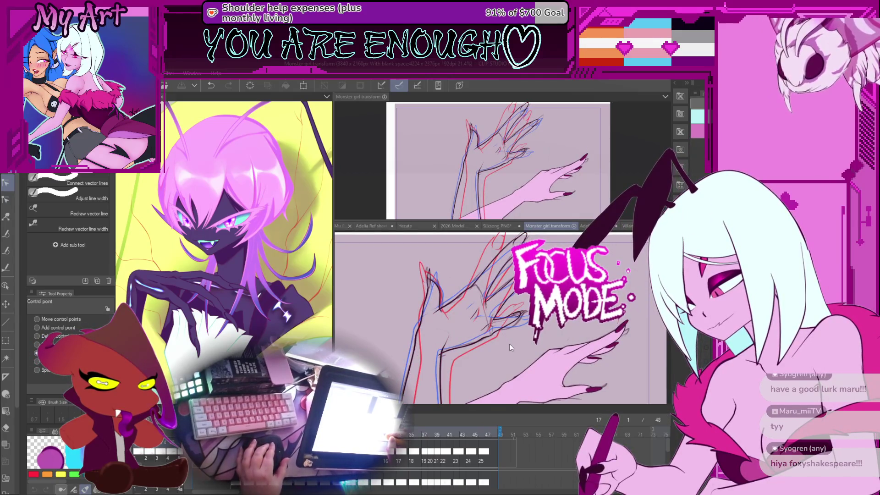
key("Right")
key("Right")
key("Right")
key("Right")
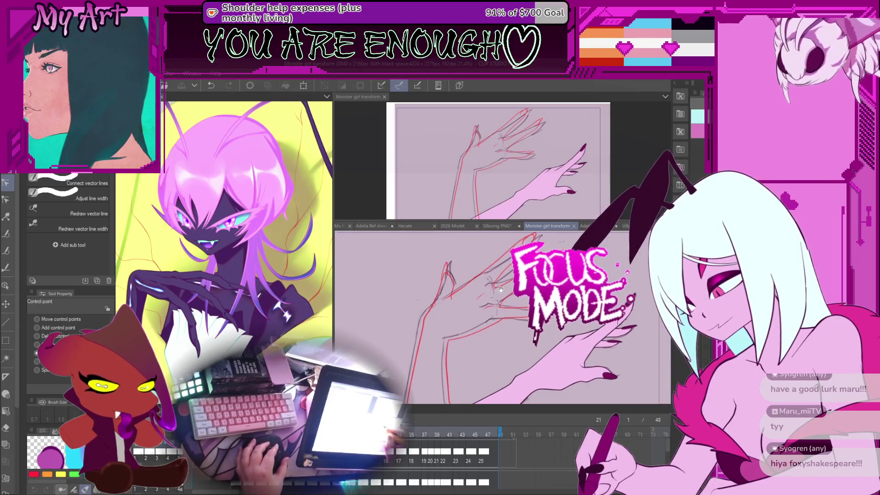
scroll(506, 308, "down", 2)
scroll(506, 308, "down", 2)
key("b")
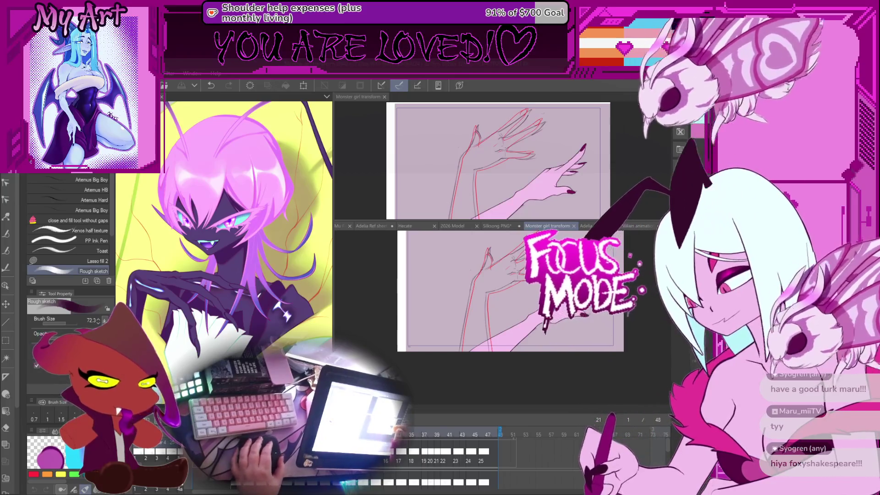
Step: Undo the last stroke, take the G-pen and rotate the view over the arm and hand
key("ctrl+z")
scroll(511, 300, "up", 2)
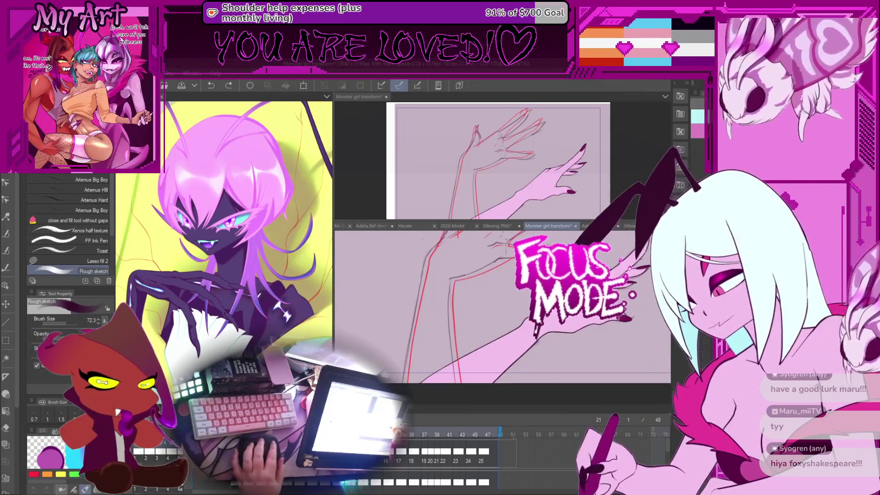
key("p")
scroll(467, 343, "down", 1)
key("^")
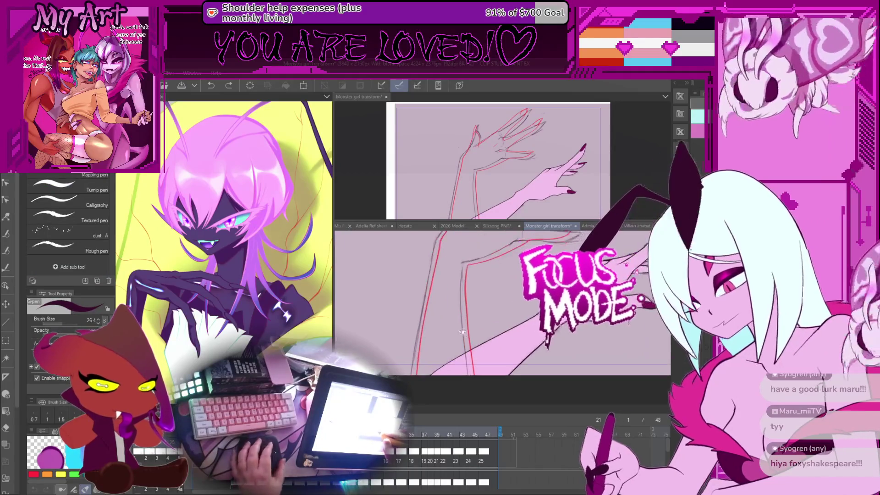
scroll(427, 356, "up", 3)
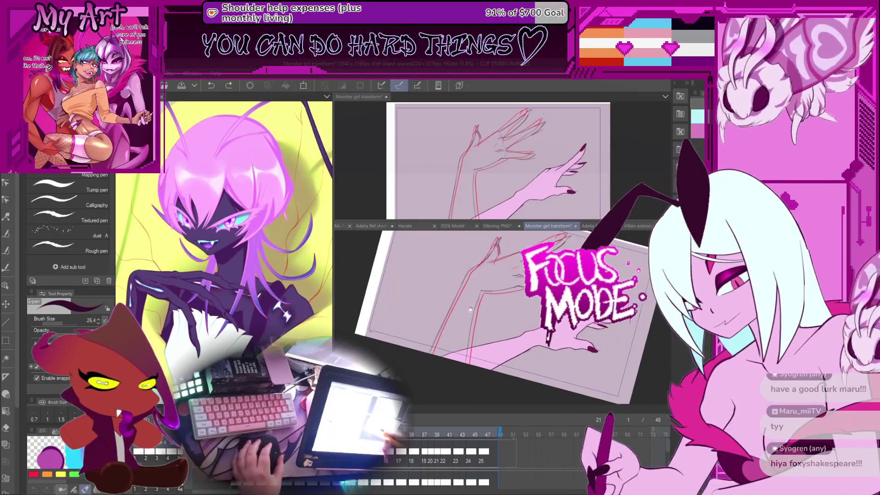
left_click_drag(427, 356, 415, 370)
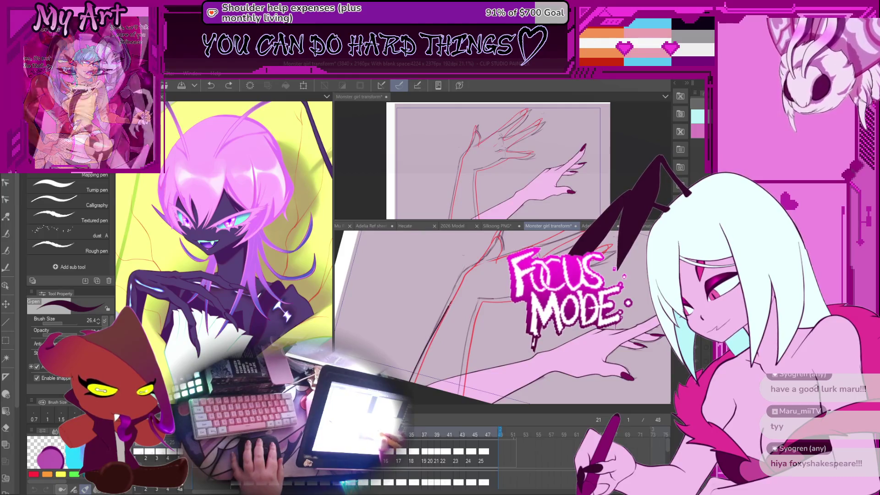
left_click_drag(419, 306, 430, 369)
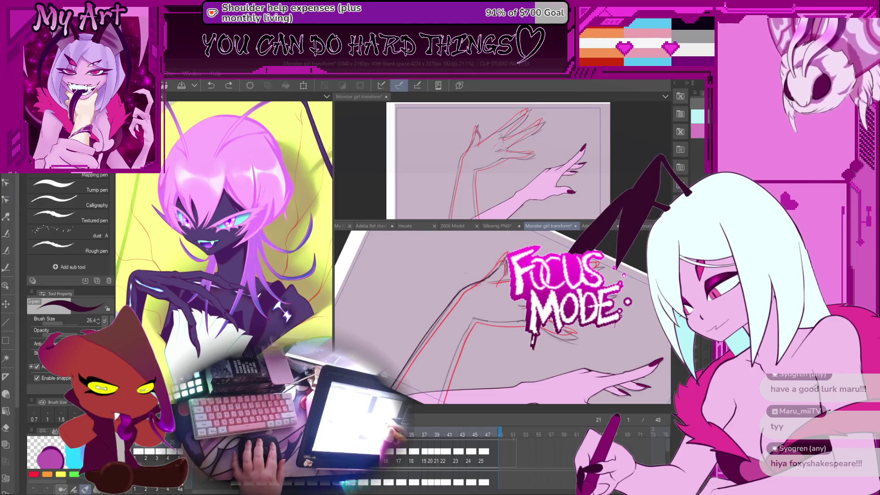
left_click_drag(464, 297, 436, 304)
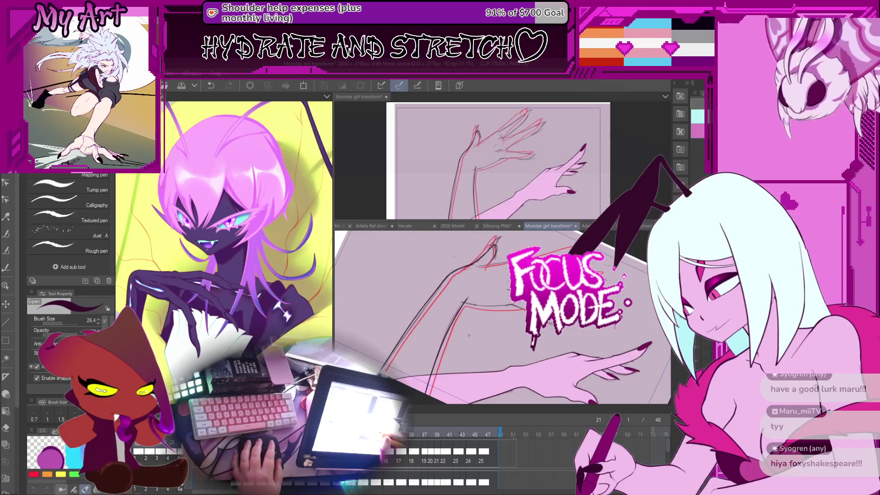
Step: Redraw the curved black forearm line over the red sketch, undoing bad strokes
key("ctrl+z")
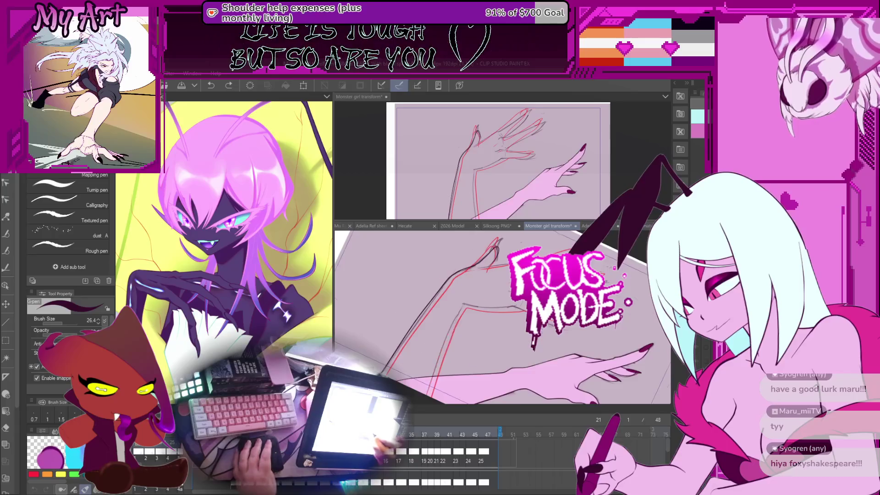
left_click_drag(454, 327, 421, 352)
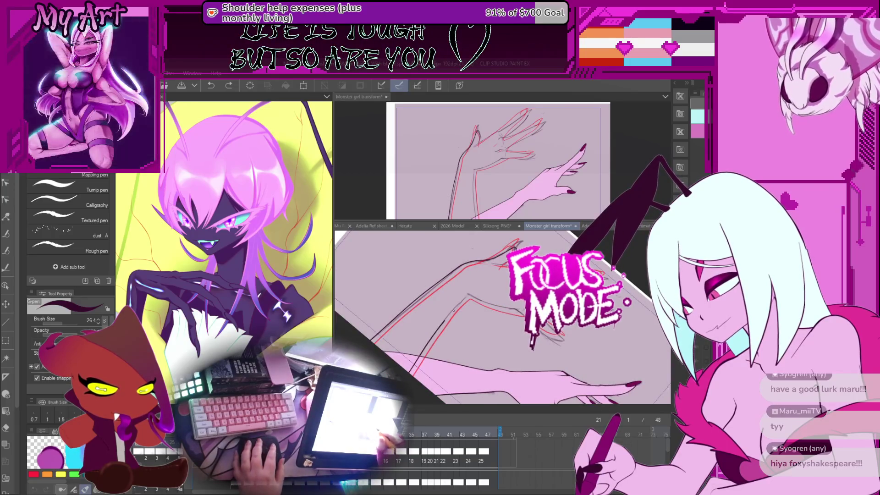
mouse_move(476, 289)
left_mouse_down()
mouse_move(458, 340)
mouse_move(474, 343)
left_mouse_up()
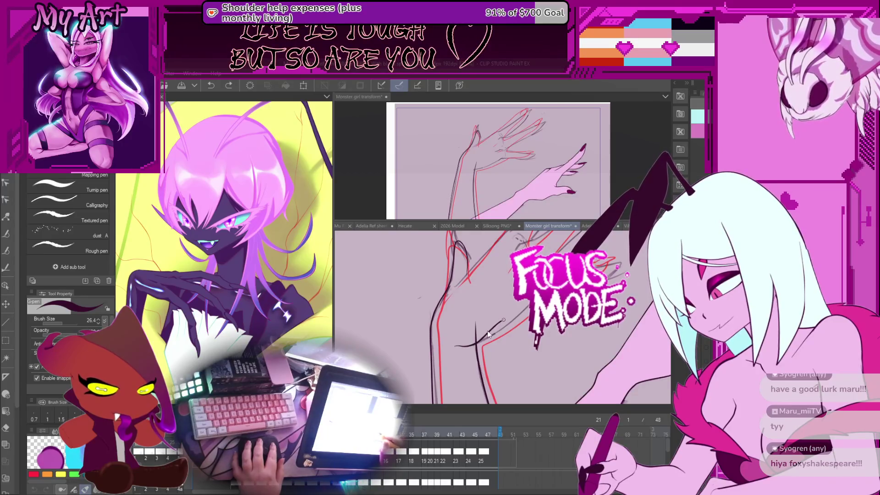
key("ctrl+z")
left_click_drag(467, 346, 512, 322)
mouse_move(458, 321)
left_mouse_down()
mouse_move(490, 345)
mouse_move(480, 328)
left_mouse_up()
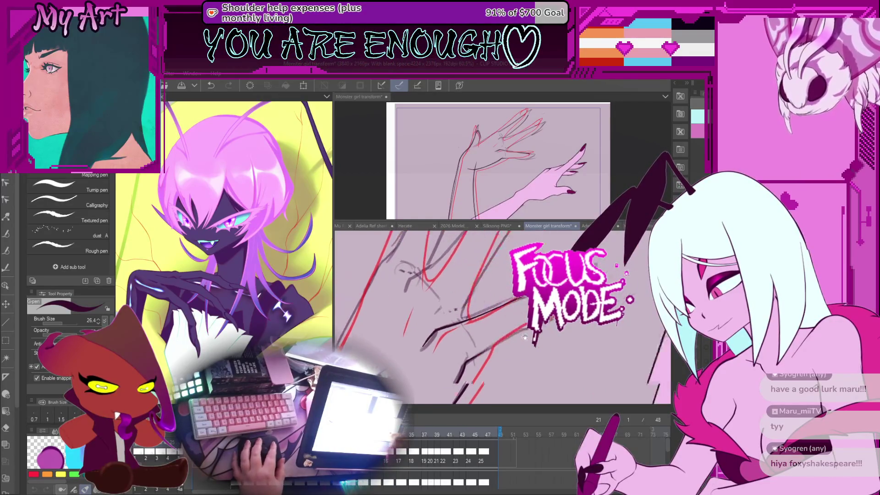
Step: Switch to Correct line > Control point and shift the view right along the arm
key("y")
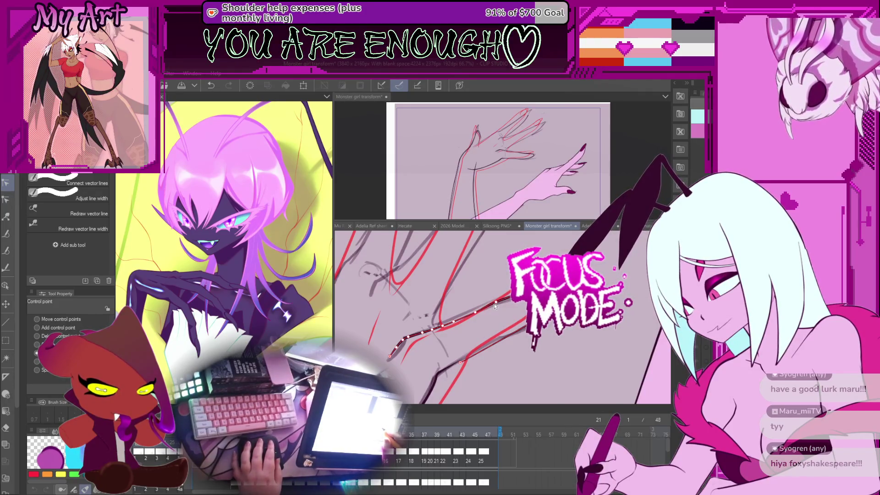
left_click_drag(475, 315, 489, 328)
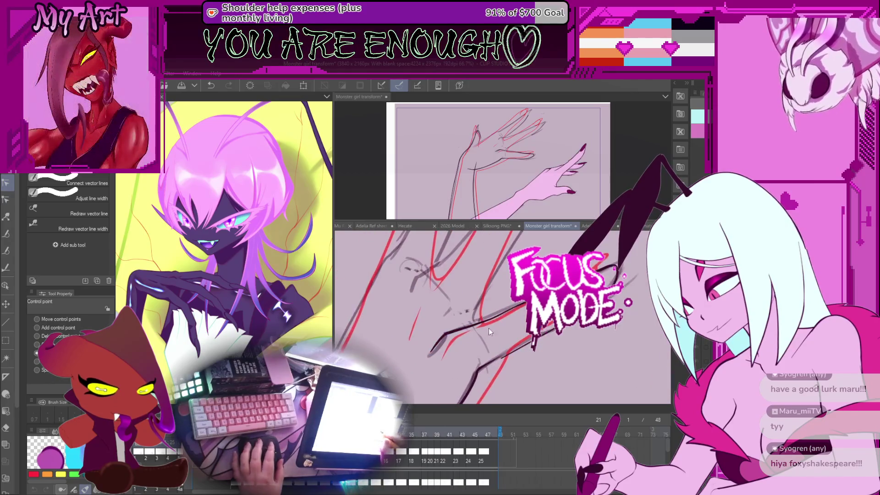
scroll(436, 353, "up", 1)
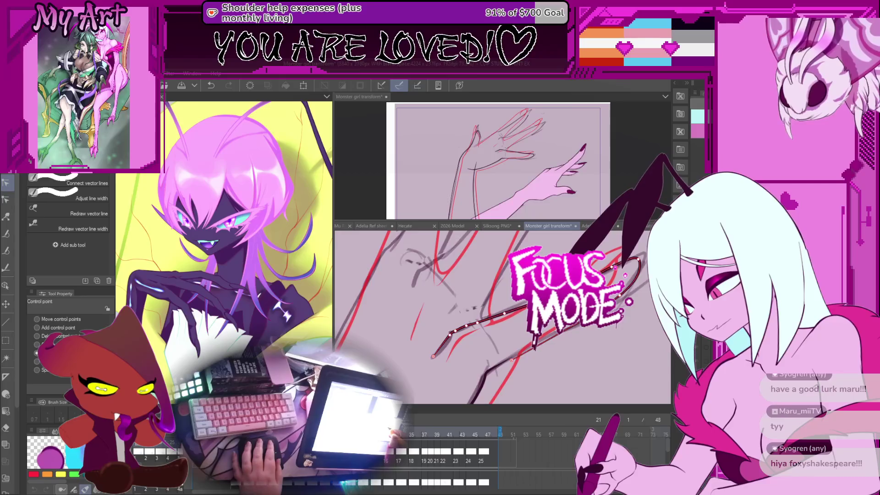
Step: Select the lower black arm line and add an extra control point near its gap
left_click_drag(515, 352, 506, 329)
left_click(506, 329)
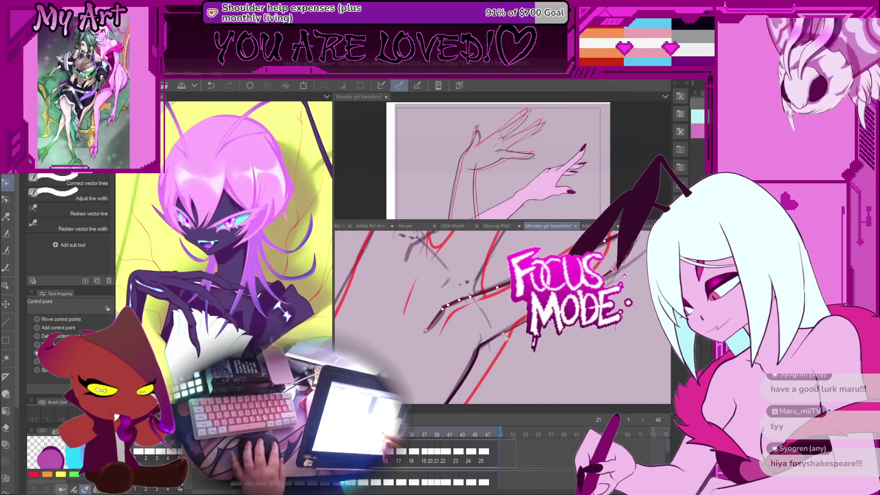
key("y")
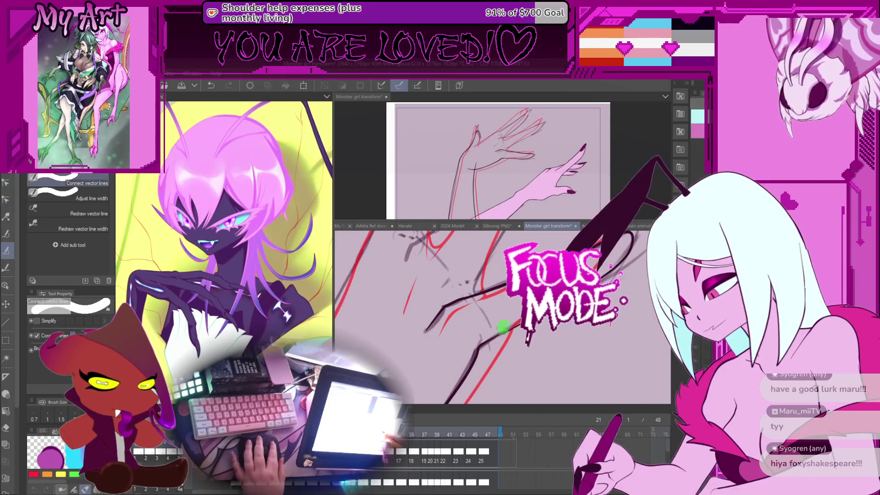
key("y")
scroll(506, 333, "up", 2)
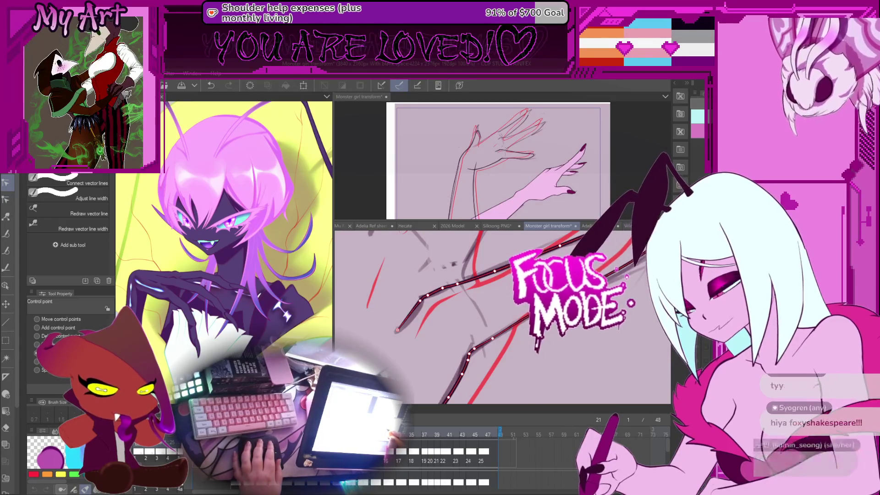
mouse_move(511, 381)
left_mouse_down()
mouse_move(493, 368)
mouse_move(511, 369)
left_mouse_up()
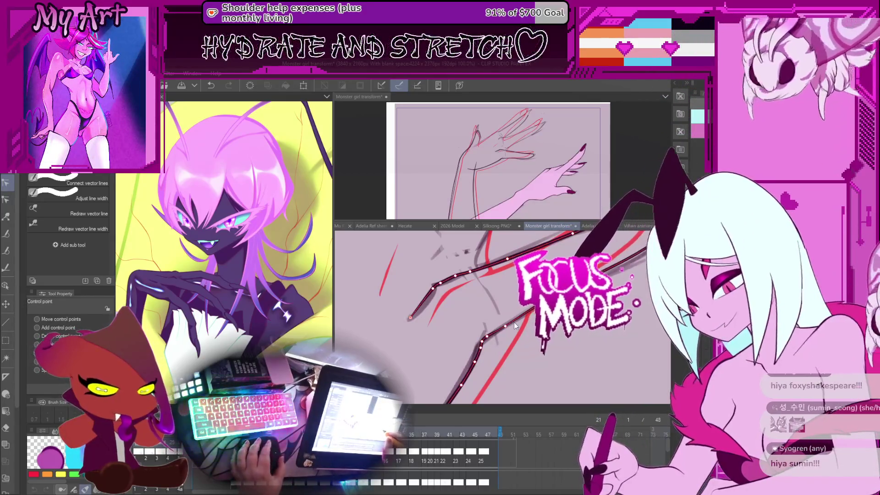
mouse_move(515, 323)
left_mouse_down()
mouse_move(480, 343)
mouse_move(526, 310)
left_mouse_up()
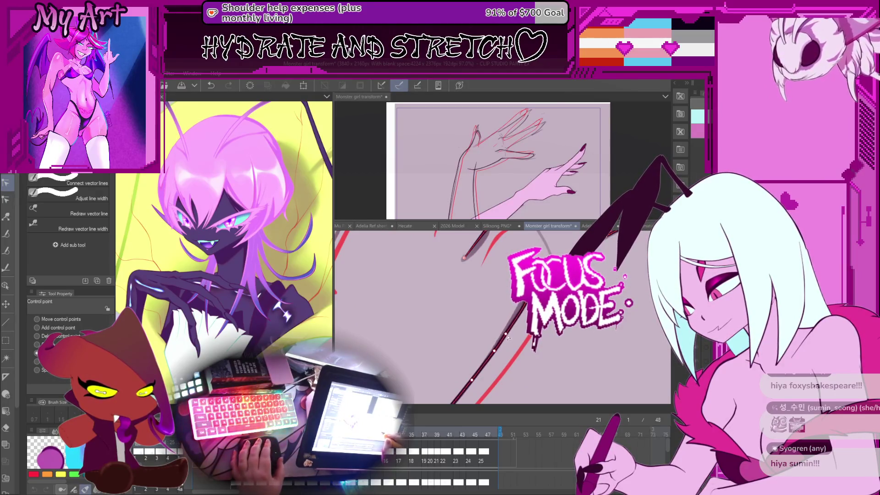
scroll(508, 338, "down", 3)
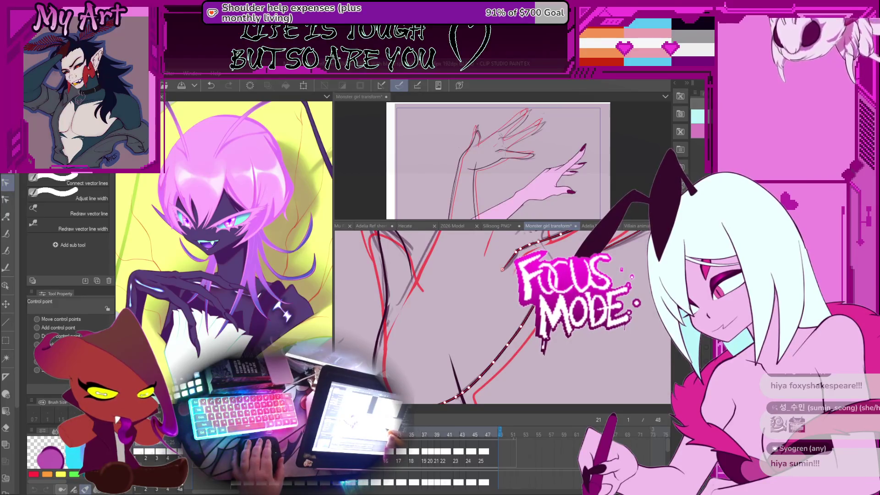
left_click_drag(502, 269, 378, 350)
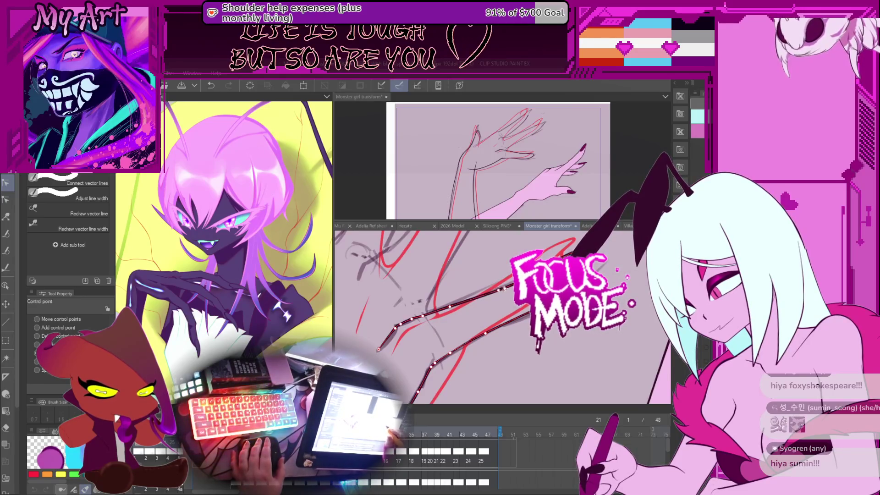
left_click_drag(503, 288, 526, 304)
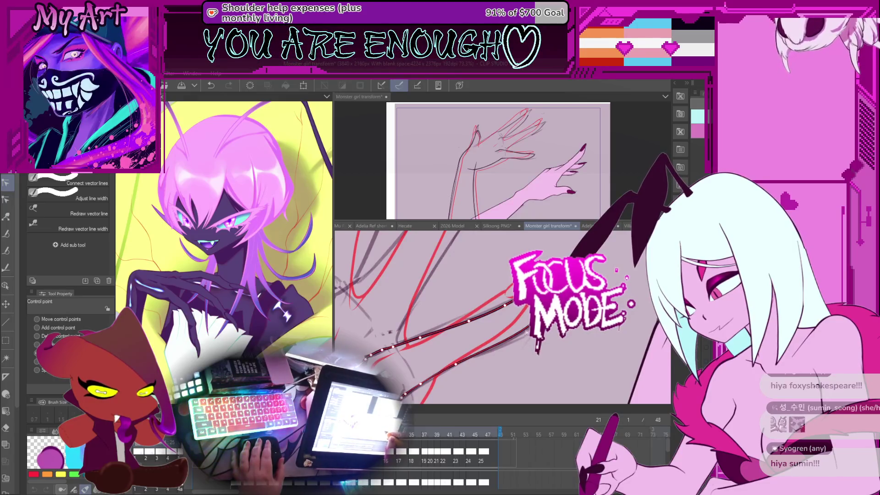
left_click(503, 342)
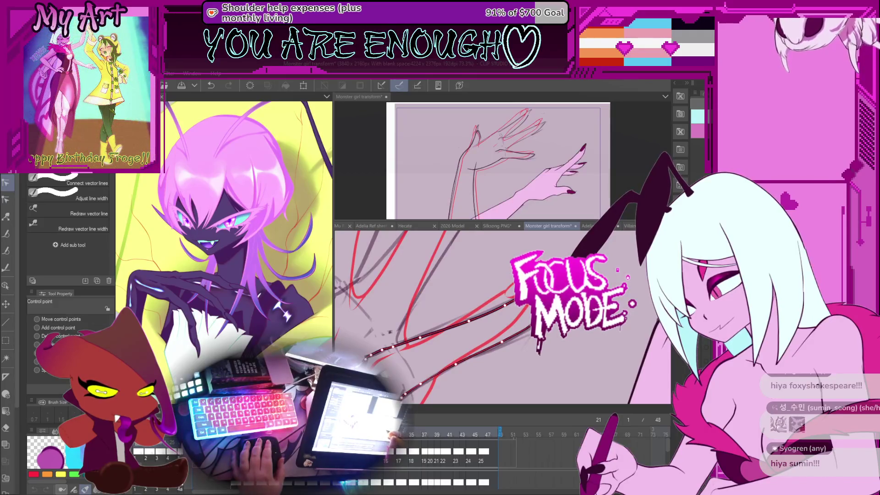
Step: Zoom around the hand, undo the last line edit, and return to the G-pen
scroll(532, 345, "down", 3)
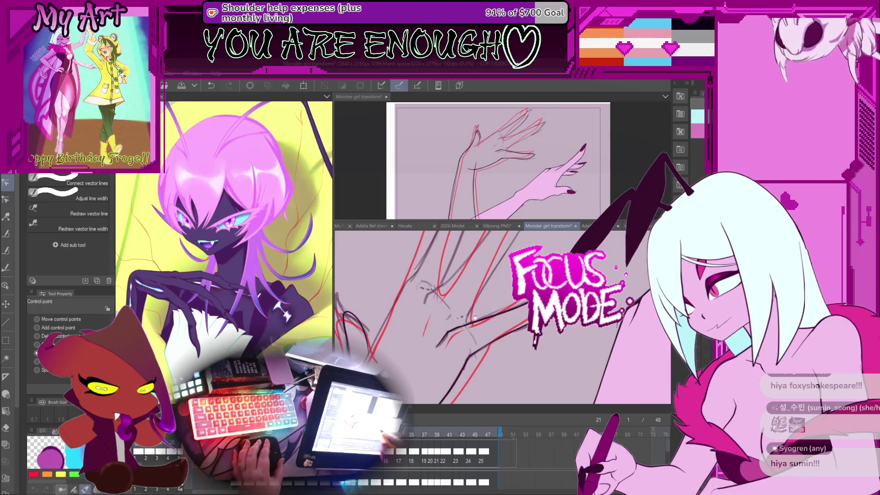
scroll(504, 329, "up", 5)
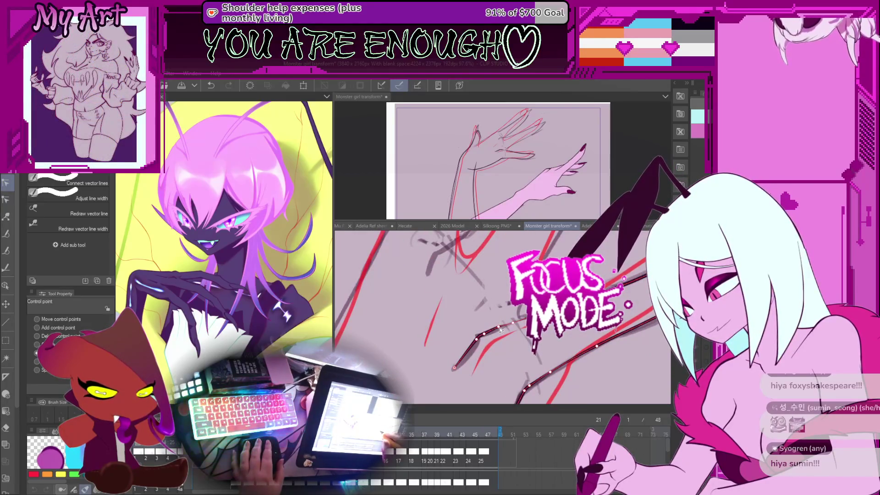
scroll(491, 330, "down", 4)
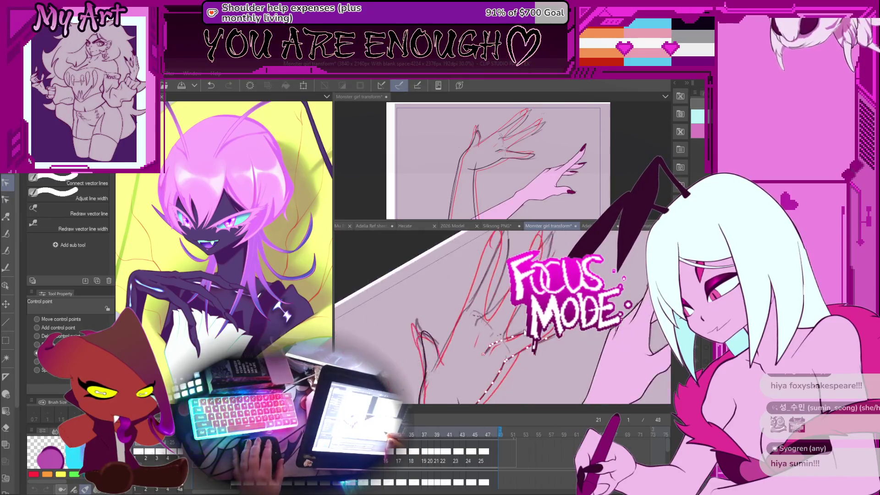
scroll(510, 334, "up", 5)
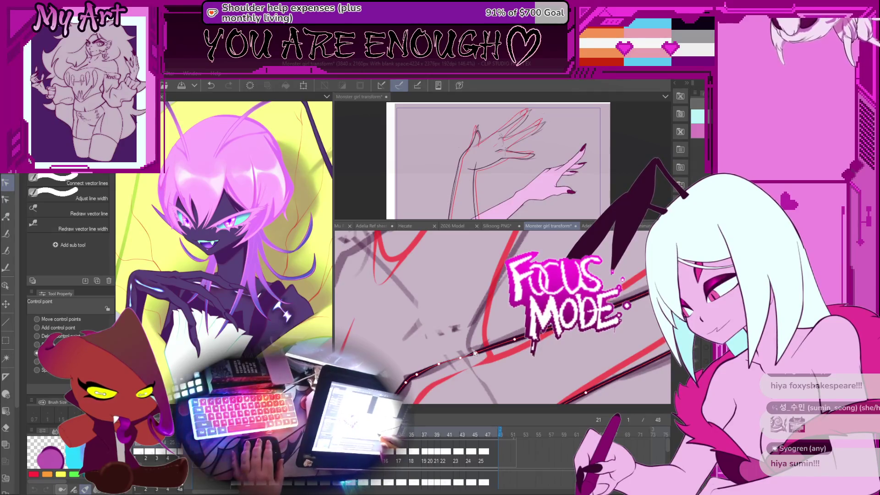
key("ctrl+z")
scroll(485, 361, "down", 3)
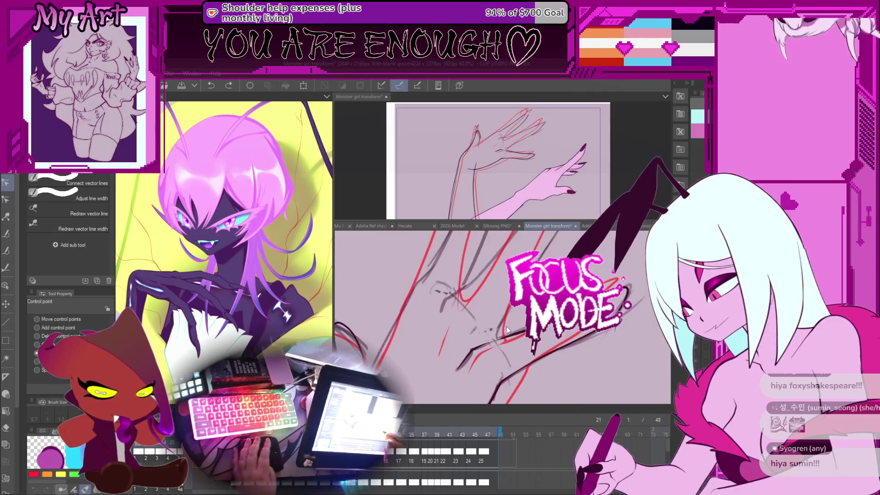
key("p")
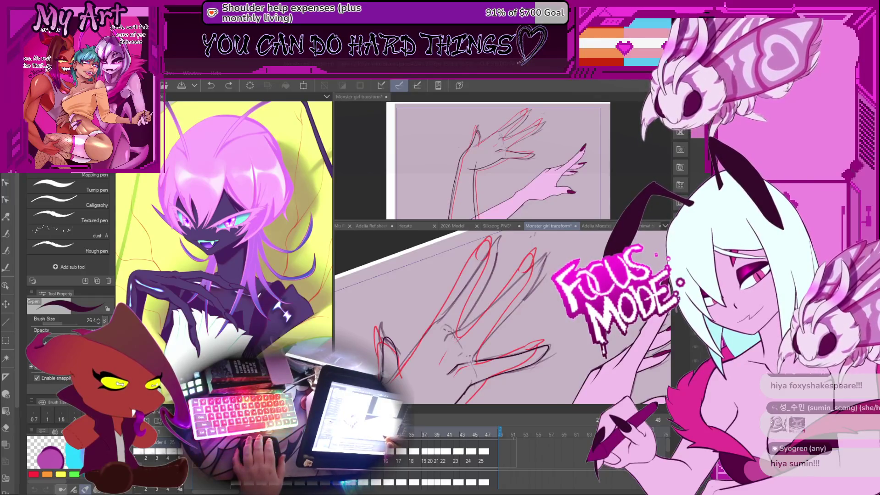
key("ctrl+plus")
key("ctrl+plus")
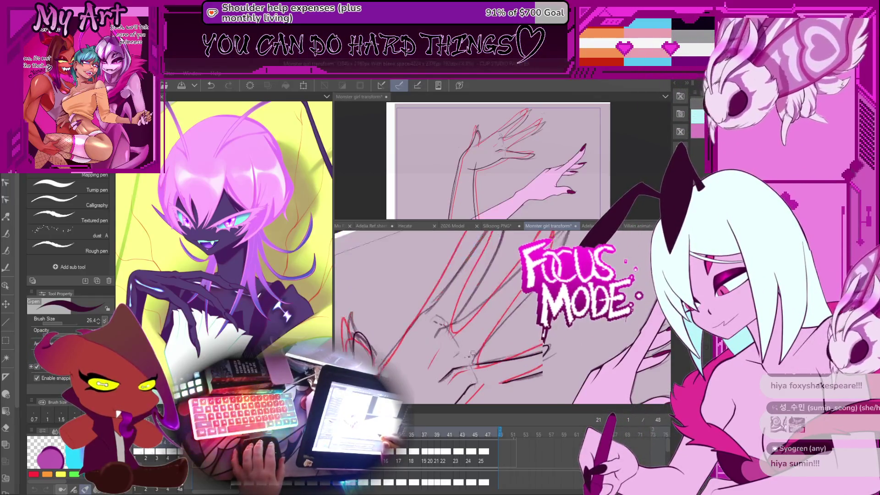
scroll(476, 363, "down", 2)
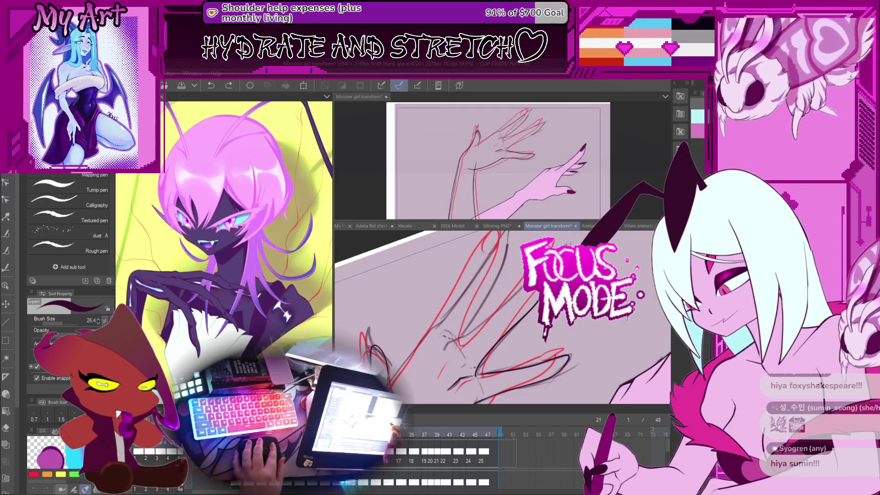
left_click_drag(454, 339, 465, 342)
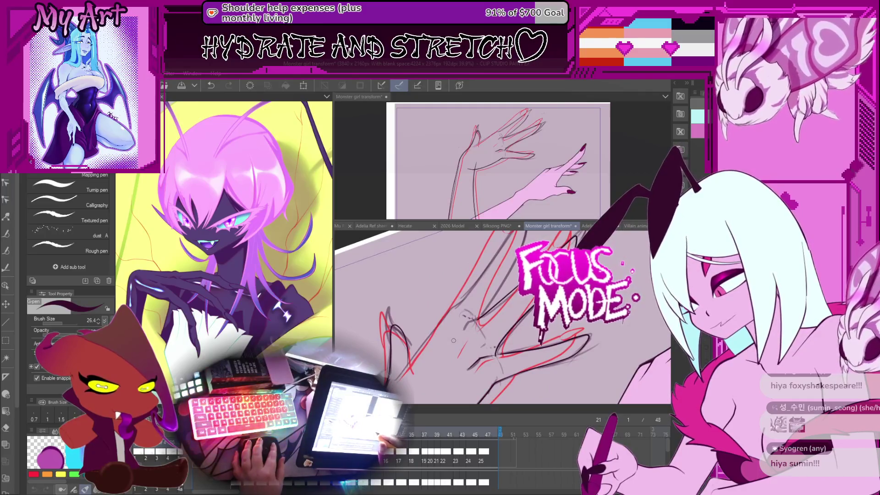
left_click_drag(498, 304, 455, 341)
Step: Select the upper-left finger curve for control-point editing and adjust the view over the finger strokes
key("y")
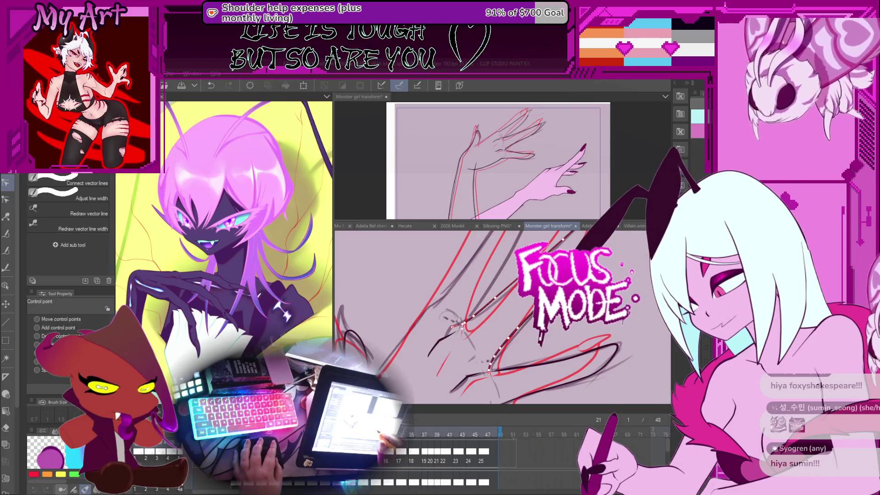
scroll(484, 324, "down", 2)
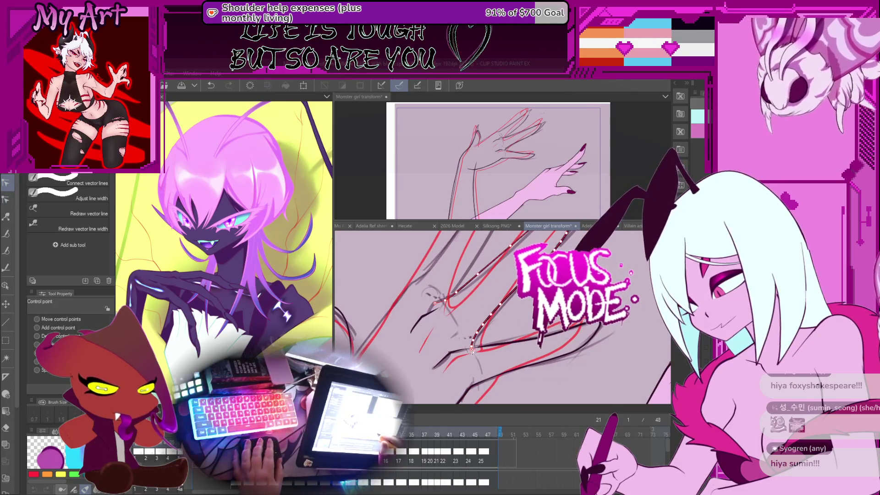
scroll(472, 351, "up", 1)
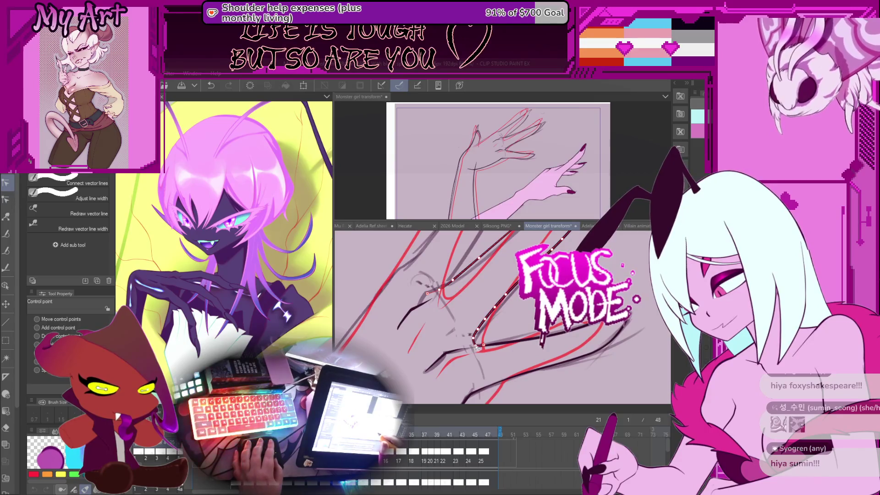
scroll(477, 347, "up", 2)
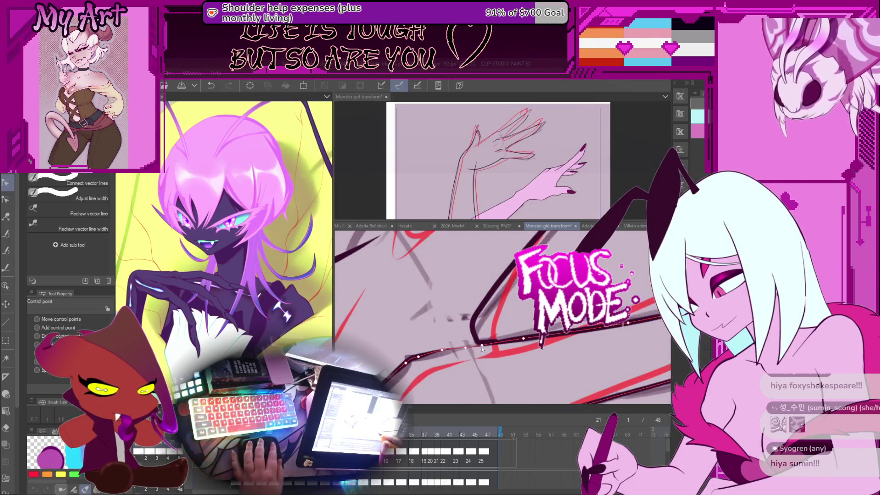
left_click(481, 345)
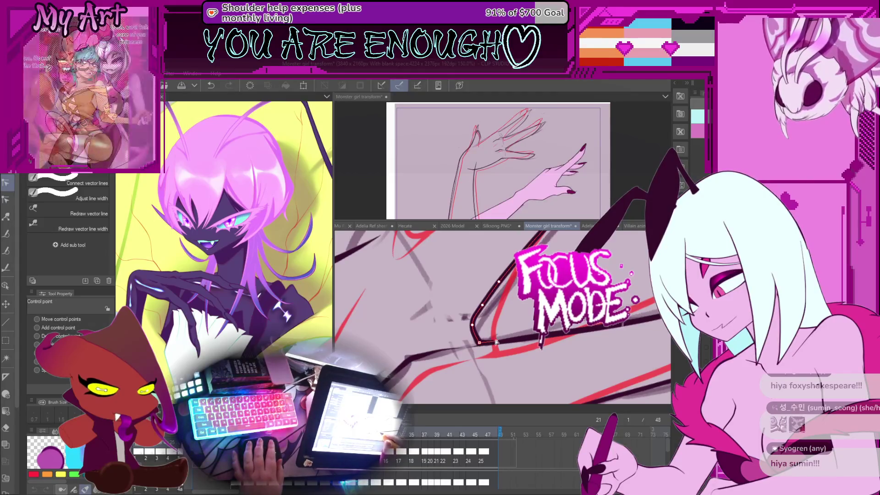
left_click_drag(494, 343, 472, 350)
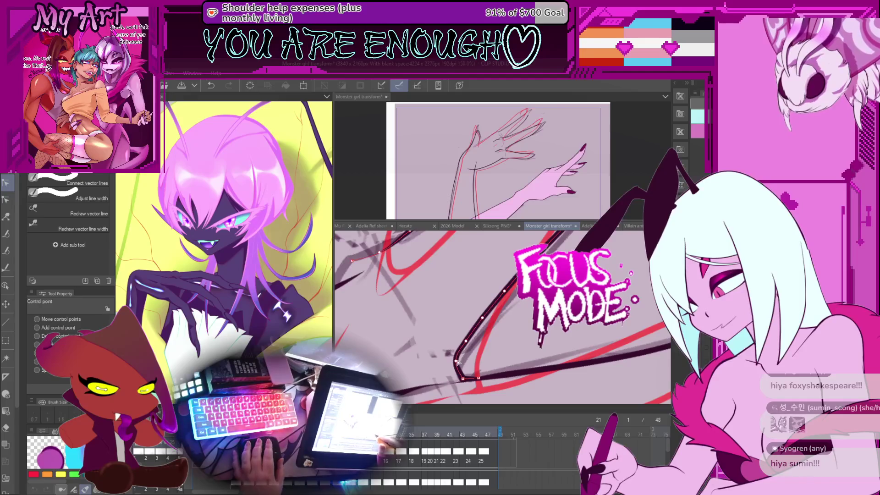
scroll(469, 348, "down", 3)
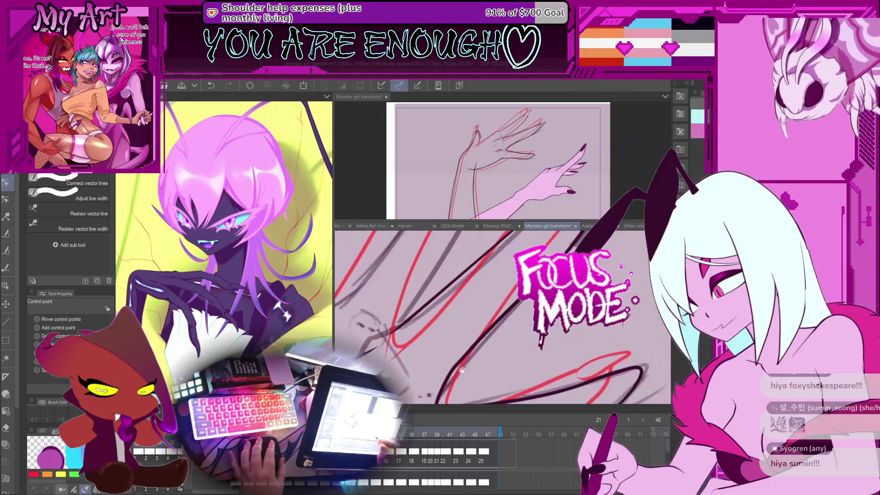
scroll(458, 376, "up", 1)
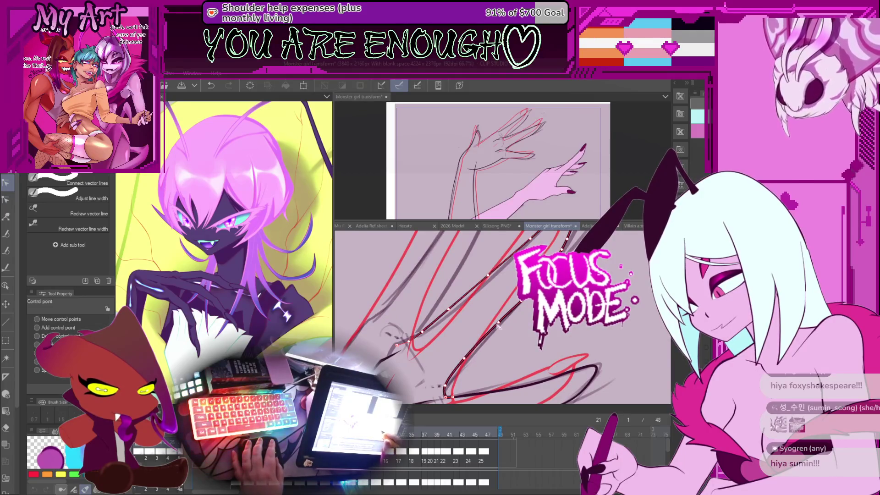
left_click_drag(477, 317, 527, 311)
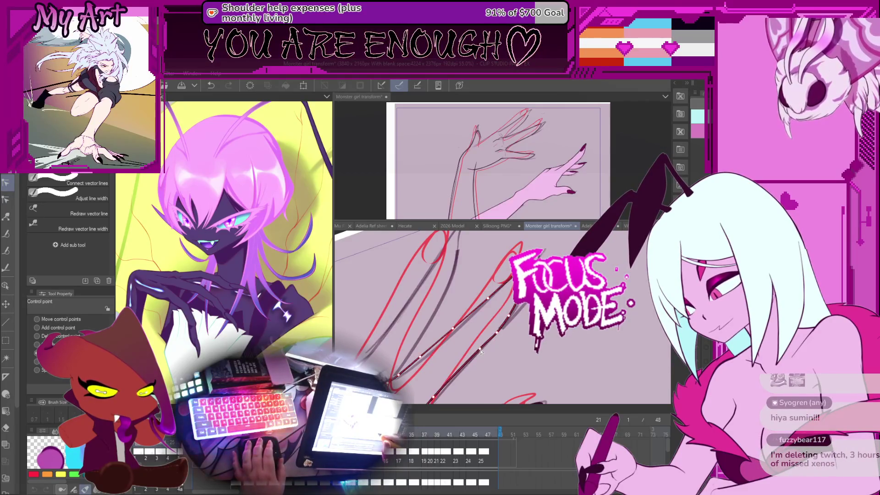
left_click_drag(485, 347, 538, 332)
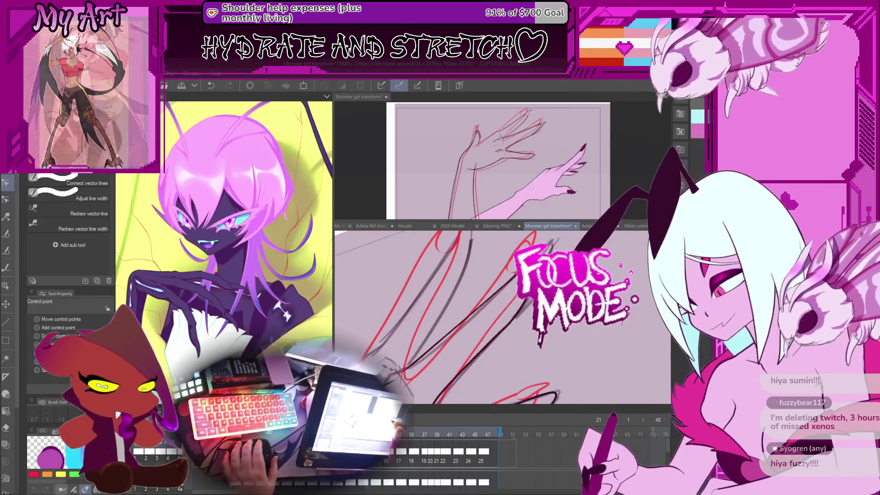
scroll(502, 316, "down", 3)
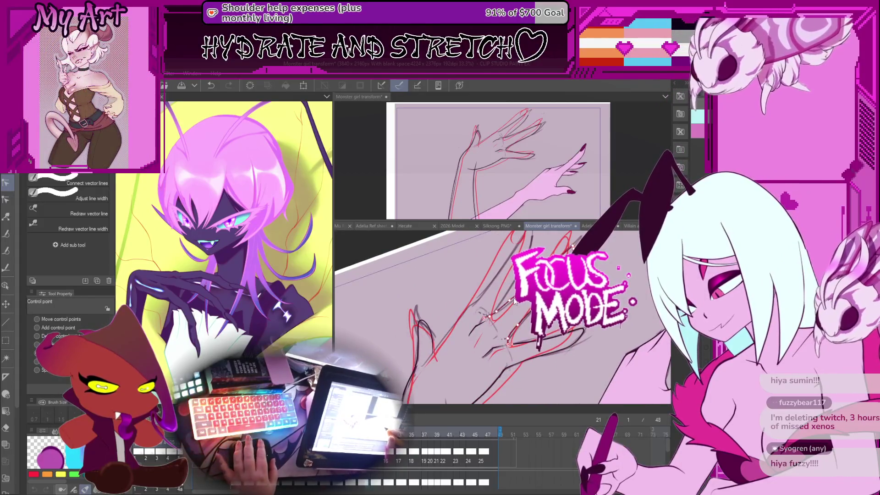
scroll(496, 323, "up", 2)
Step: Extend the vector line along the finger and select it for point editing
key("p")
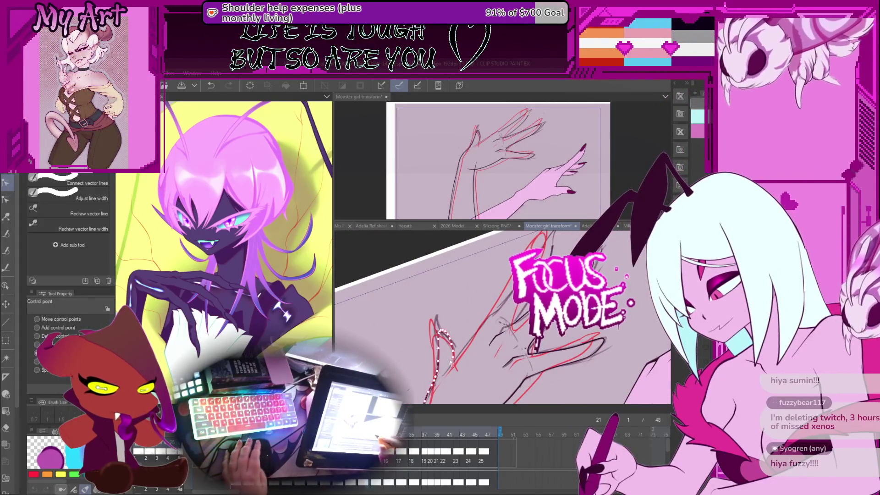
mouse_move(496, 322)
left_mouse_down()
mouse_move(436, 343)
mouse_move(484, 285)
left_mouse_up()
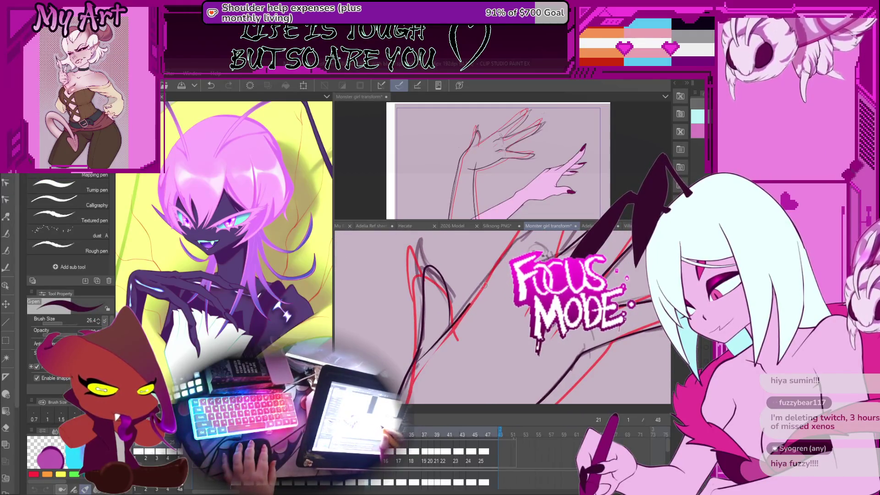
mouse_move(514, 258)
left_mouse_down()
mouse_move(447, 320)
mouse_move(451, 340)
left_mouse_up()
key("y")
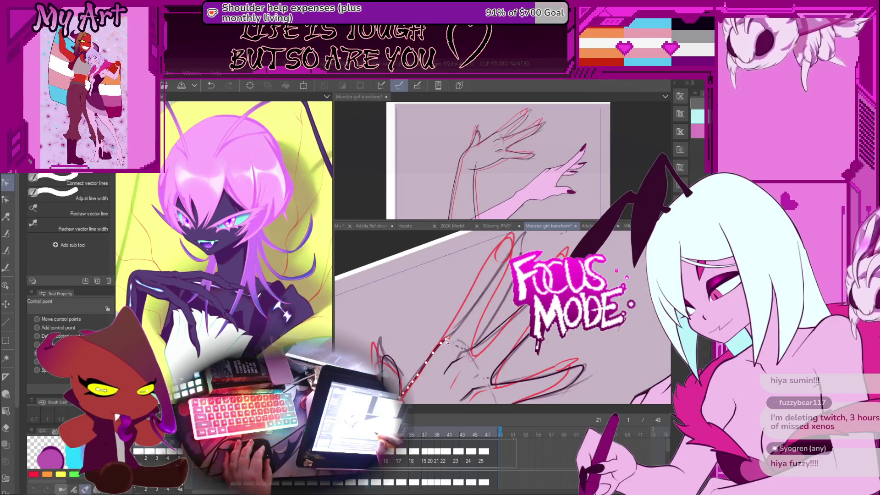
mouse_move(449, 339)
left_mouse_down()
mouse_move(488, 340)
mouse_move(428, 332)
left_mouse_up()
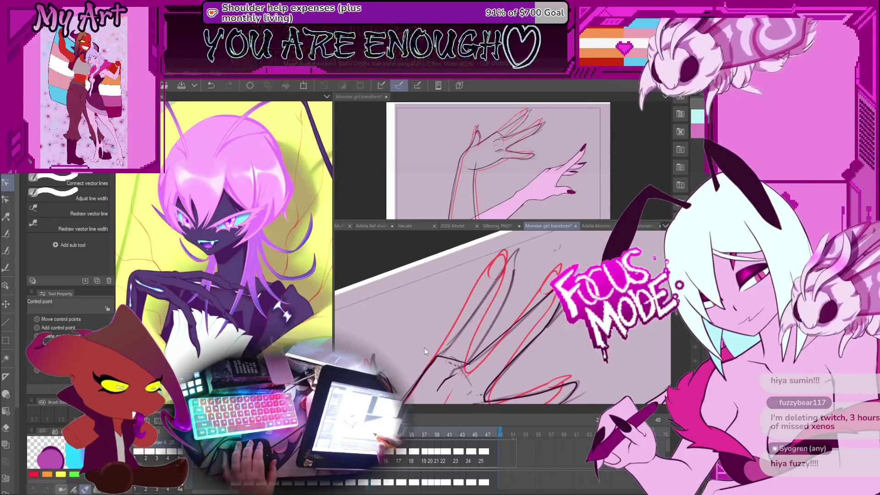
left_click(439, 358)
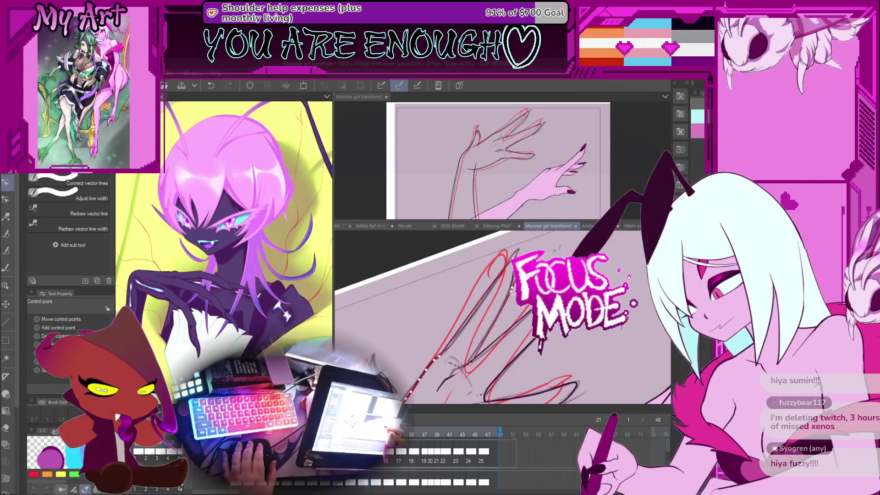
Step: Tilt the view to the finger angle and select the other black finger lines
scroll(475, 367, "up", 2)
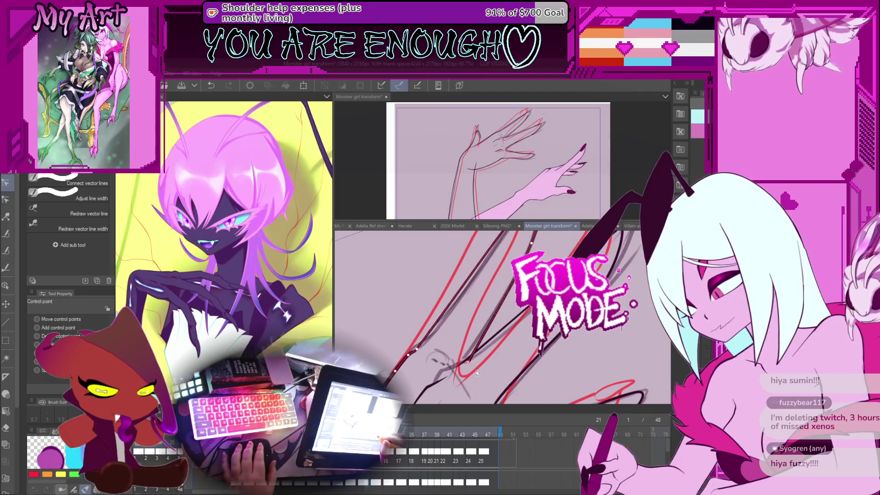
left_click_drag(476, 374, 486, 402)
mouse_move(471, 330)
left_mouse_down()
mouse_move(431, 363)
mouse_move(463, 358)
left_mouse_up()
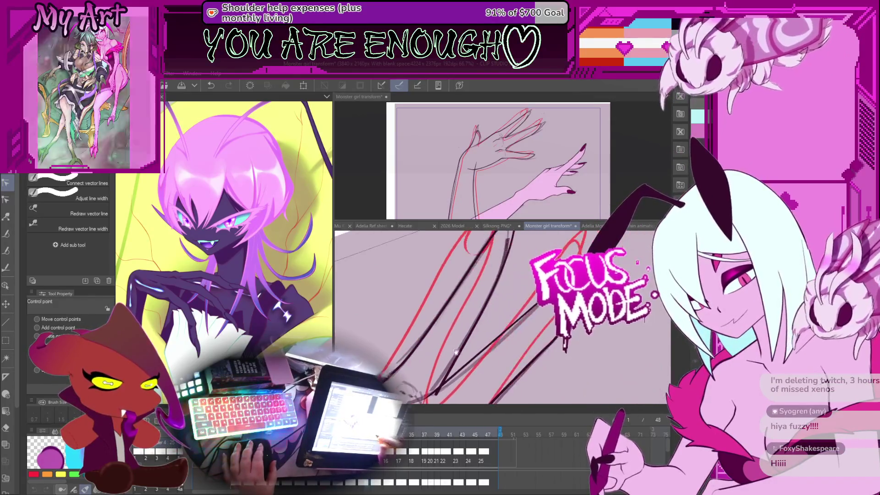
mouse_move(492, 307)
left_mouse_down()
mouse_move(462, 274)
mouse_move(492, 345)
mouse_move(502, 323)
mouse_move(477, 309)
mouse_move(452, 373)
left_mouse_up()
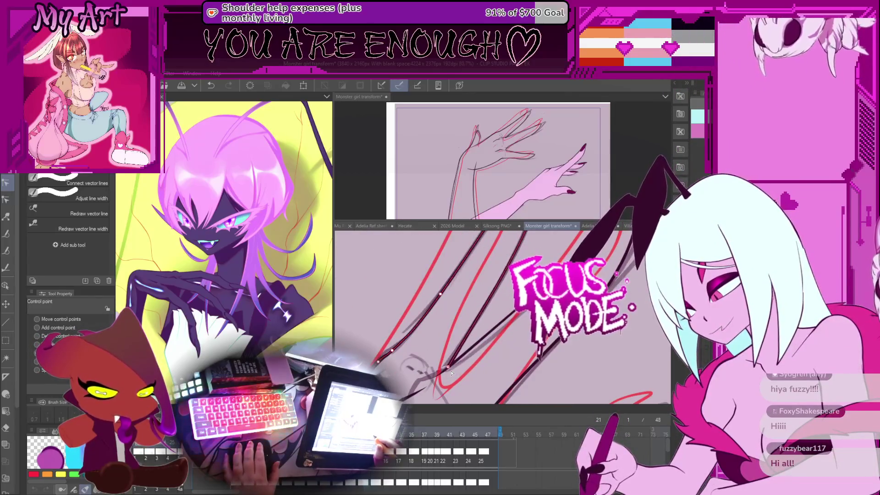
left_click(444, 368)
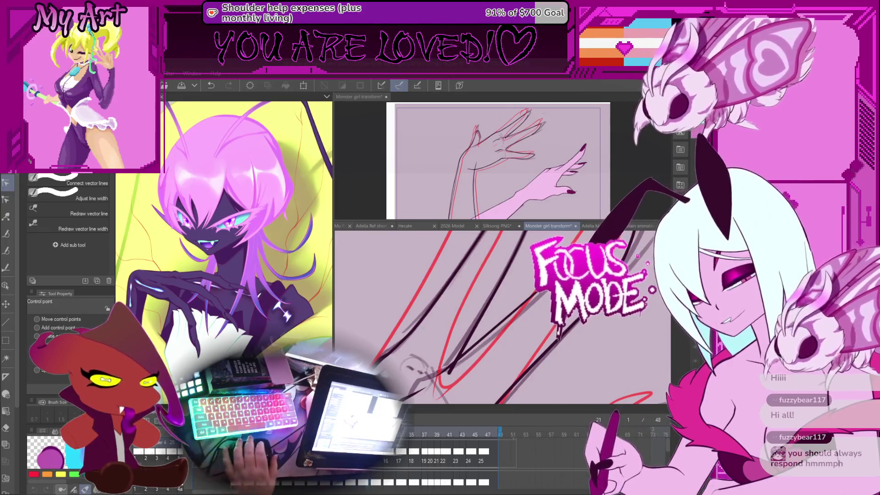
left_click(483, 338)
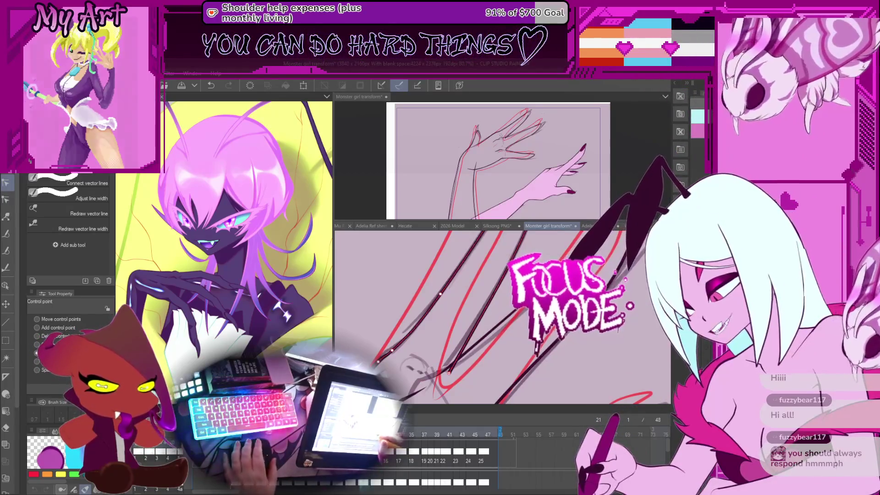
Step: Bend the black claw line to follow the sketch and add a control point on it
left_click_drag(446, 298, 437, 334)
scroll(437, 333, "down", 6)
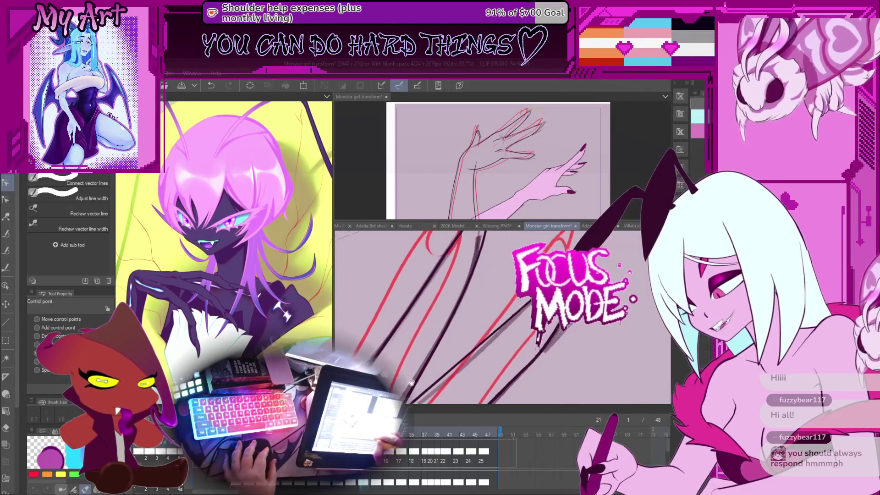
scroll(459, 347, "up", 3)
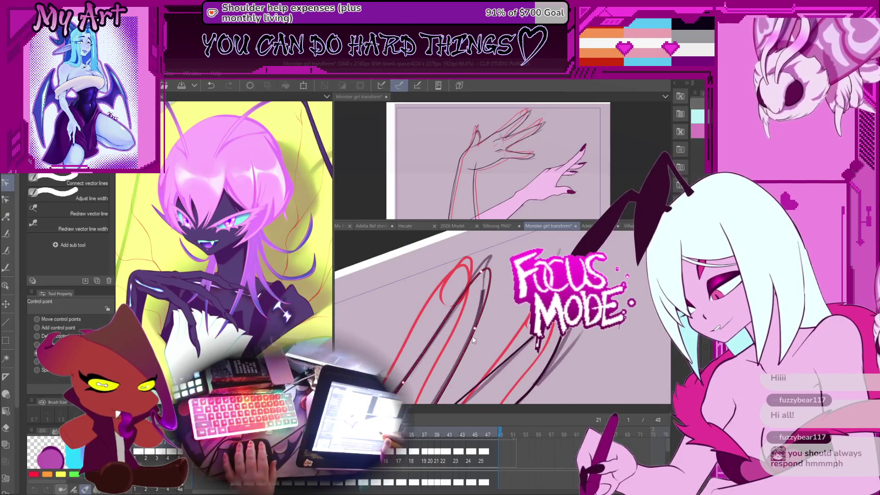
left_click_drag(474, 328, 476, 327)
left_click(462, 357)
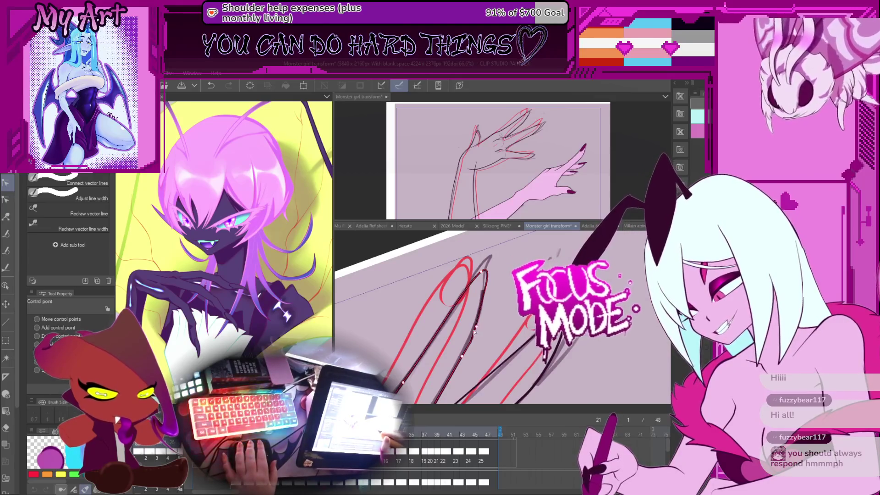
scroll(498, 294, "up", 2)
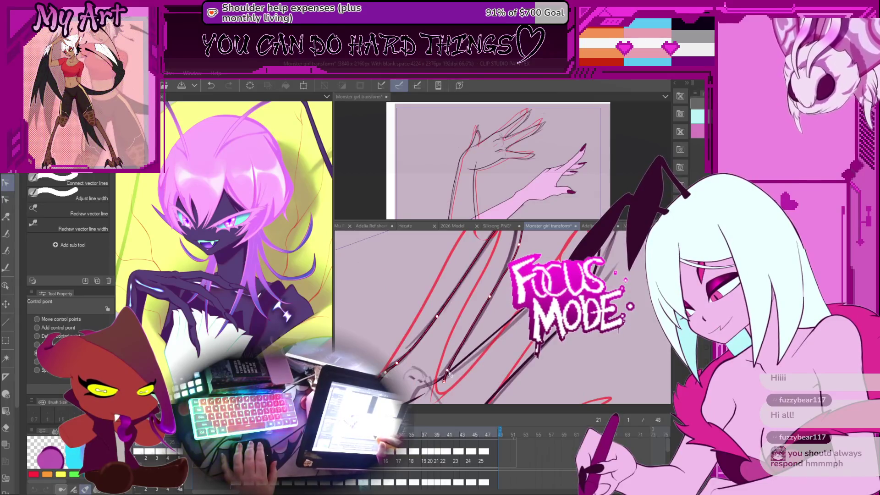
mouse_move(491, 292)
left_mouse_down()
mouse_move(484, 320)
mouse_move(496, 276)
mouse_move(473, 328)
mouse_move(444, 348)
left_mouse_up()
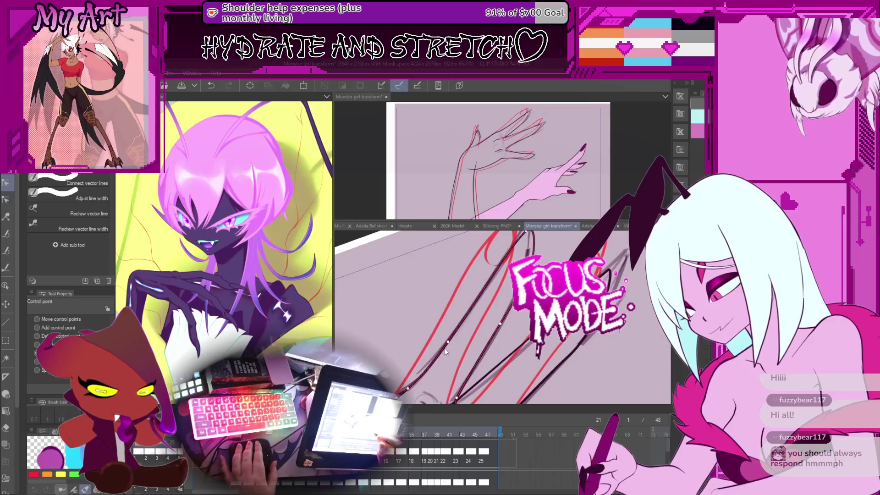
scroll(444, 348, "down", 3)
Step: Compare frame 19 with frame 21, then switch to the Vector eraser over the hand
key("Left")
key("Left")
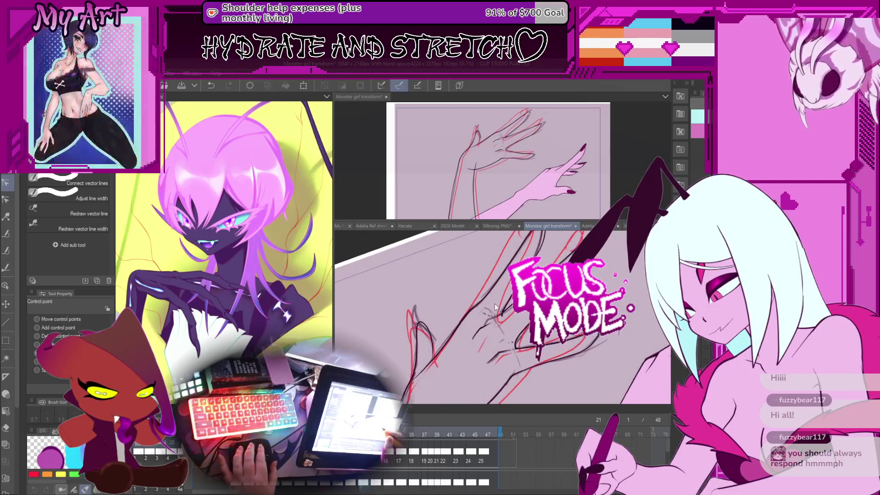
key("Right")
key("Right")
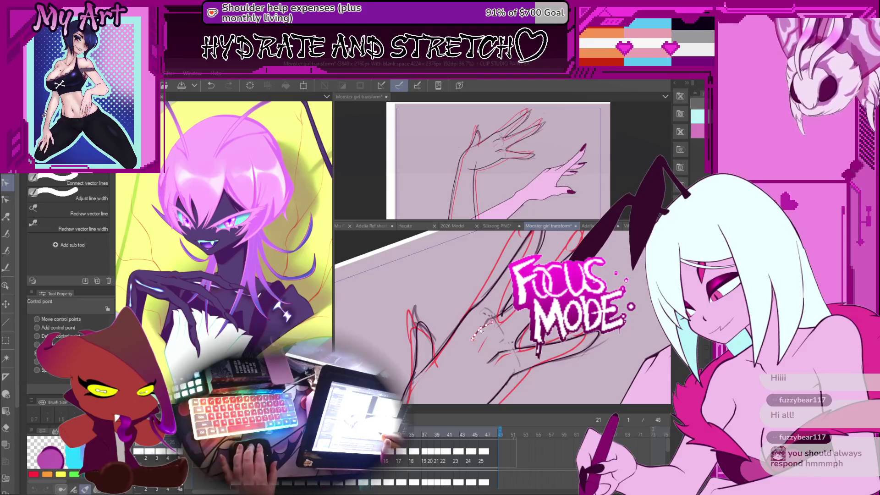
scroll(491, 317, "up", 2)
left_click_drag(496, 326, 464, 355)
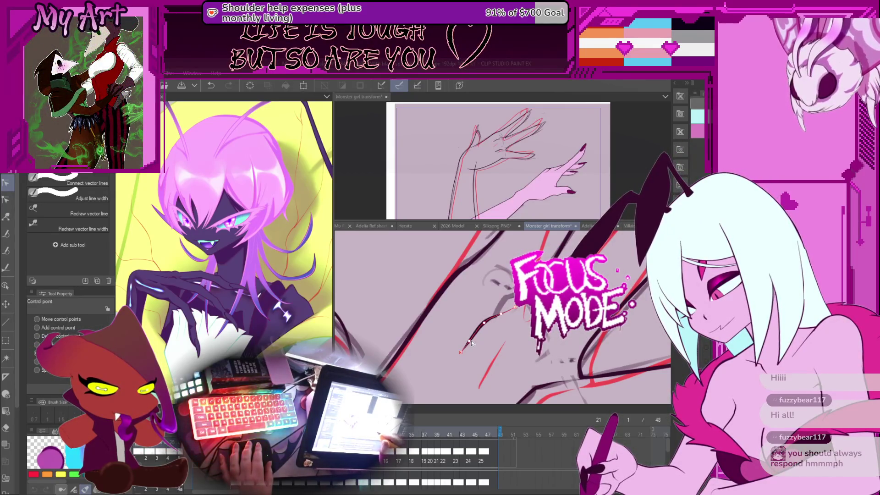
scroll(464, 343, "down", 5)
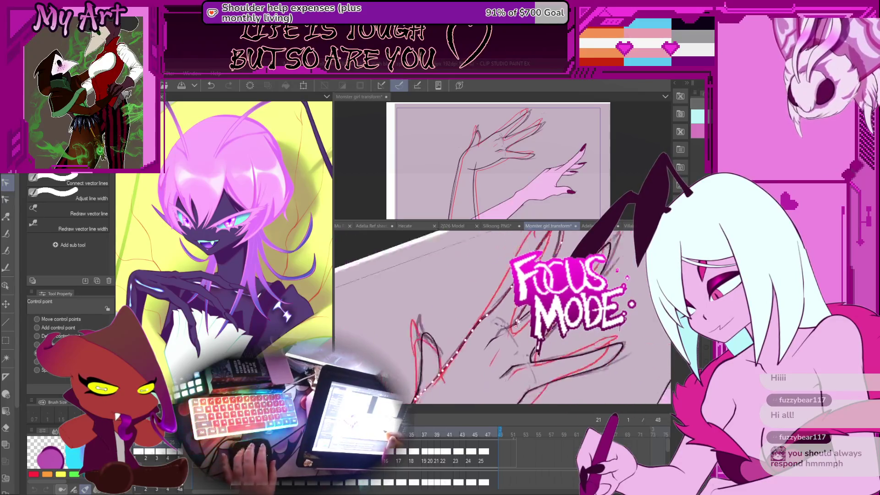
scroll(485, 319, "down", 3)
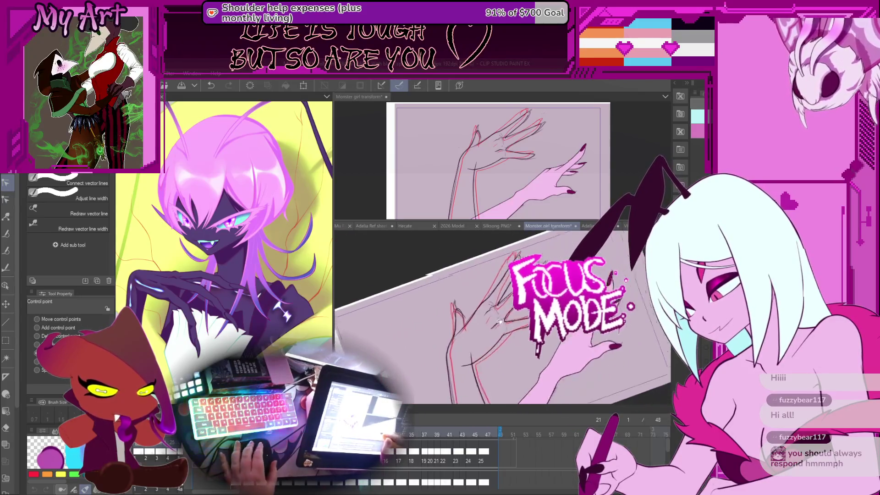
scroll(499, 321, "up", 6)
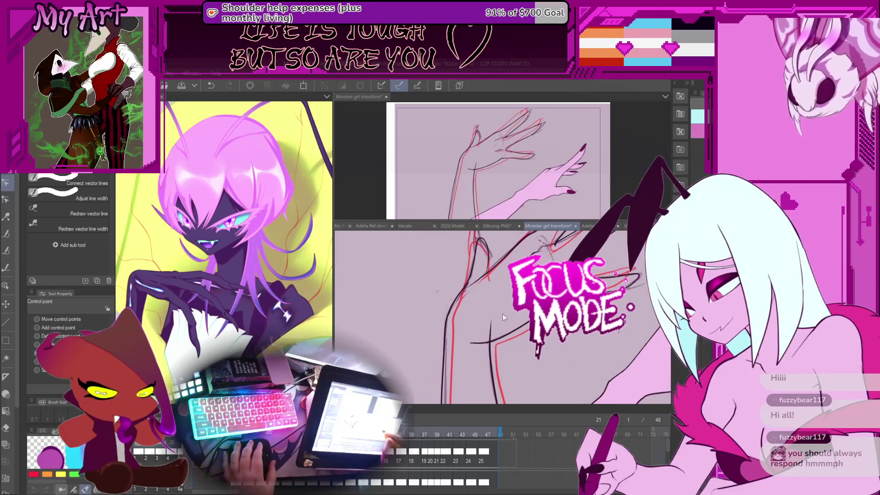
key("e")
mouse_move(489, 330)
left_mouse_down()
mouse_move(466, 318)
mouse_move(492, 340)
left_mouse_up()
scroll(466, 318, "down", 3)
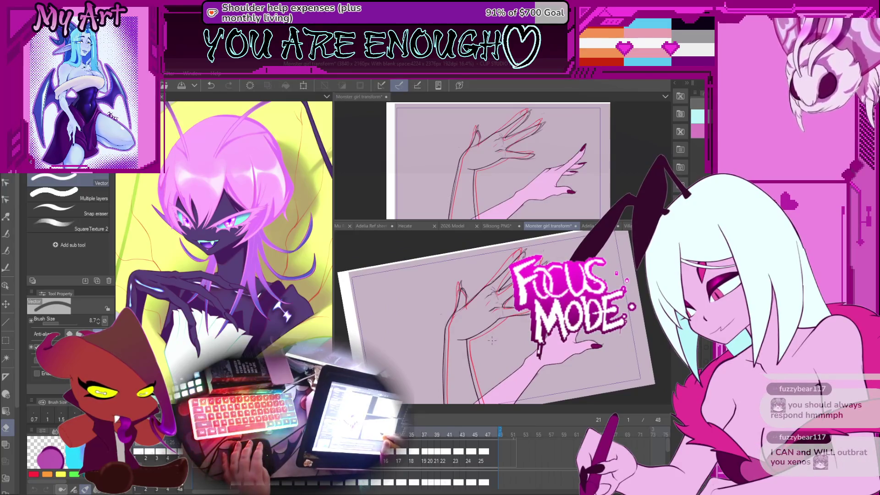
Step: Level the canvas, zoom to 100% on the hand, and switch to Correct line > Control point
left_click_drag(492, 339, 492, 351)
scroll(492, 351, "up", 2)
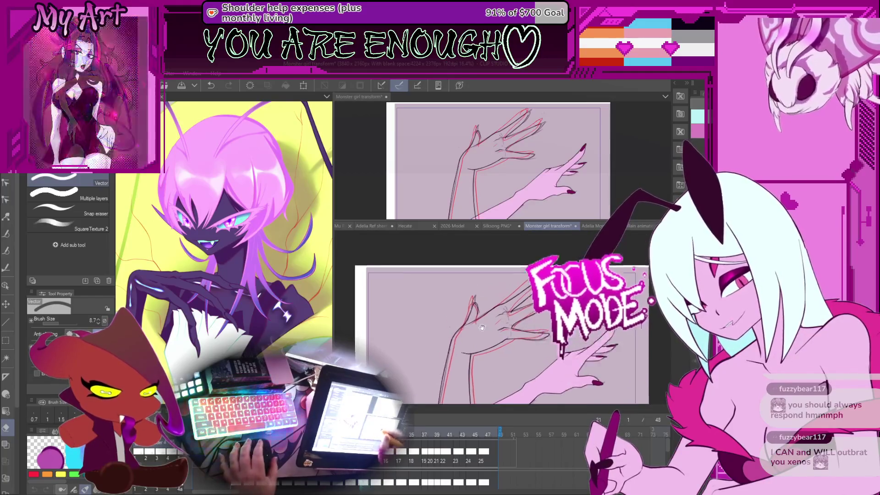
left_click_drag(492, 317, 493, 308)
scroll(492, 308, "up", 3)
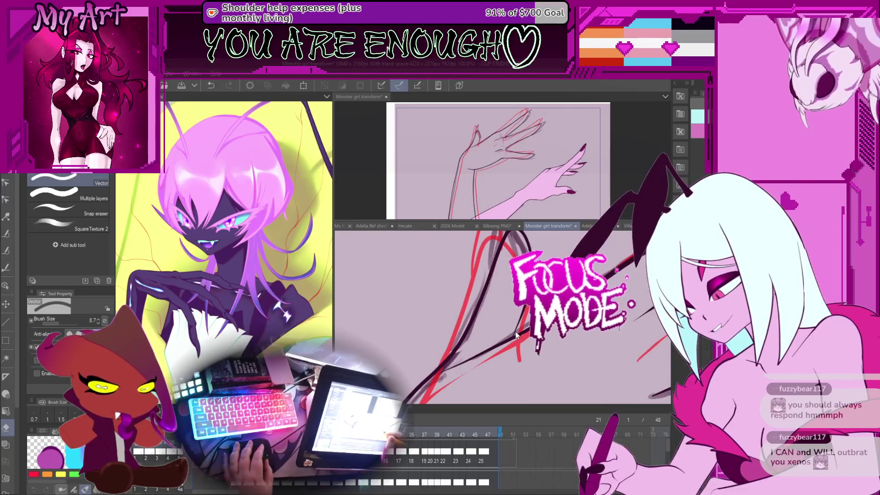
key("y")
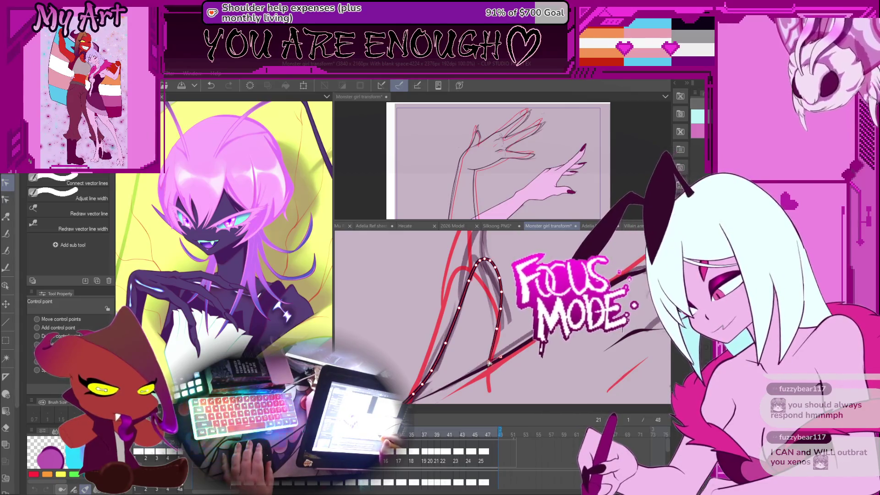
Step: Undo the previous edit, drag the claw curve's top loop lower, and reselect the curve
scroll(489, 363, "up", 2)
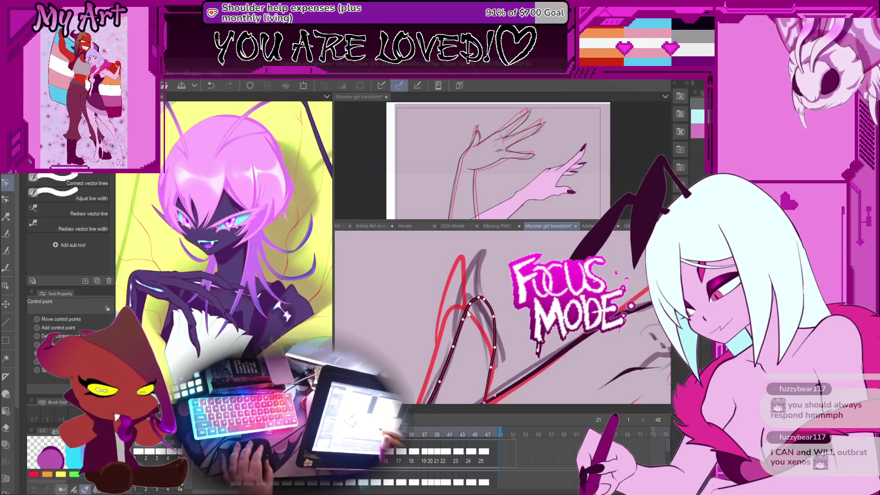
mouse_move(463, 332)
left_mouse_down()
mouse_move(458, 383)
mouse_move(481, 343)
left_mouse_up()
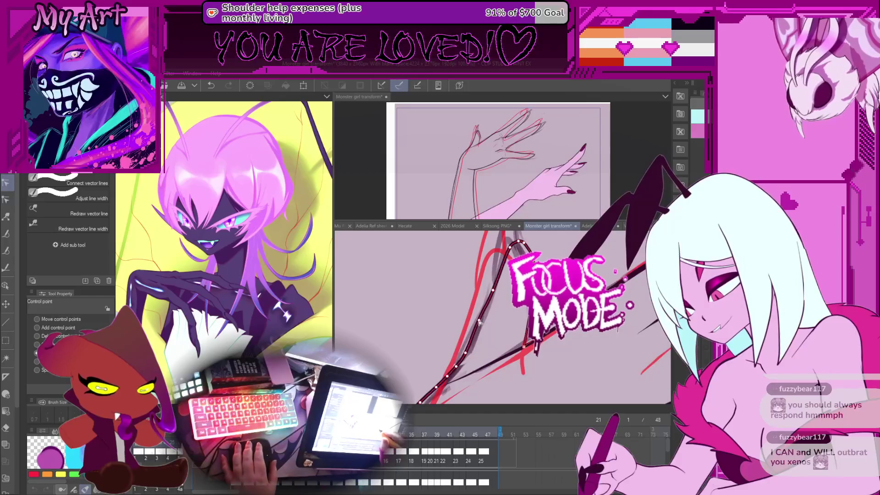
left_click_drag(500, 280, 480, 329)
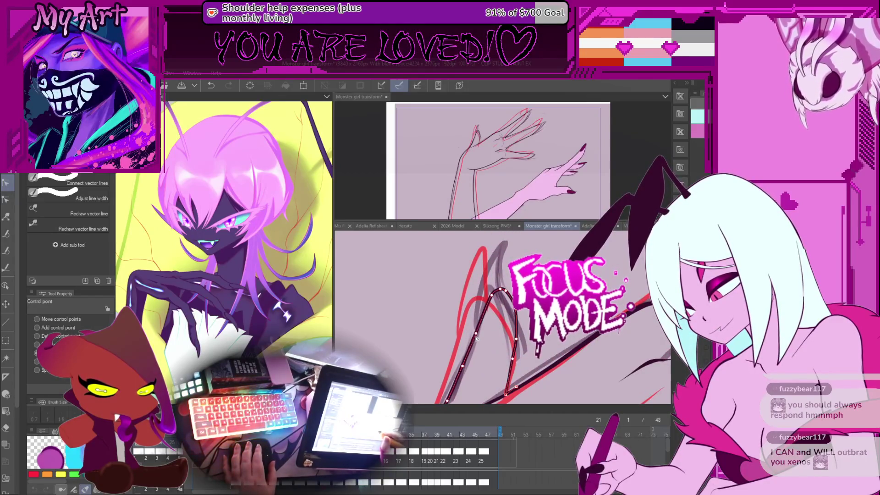
left_click_drag(498, 299, 496, 342)
scroll(496, 343, "up", 2)
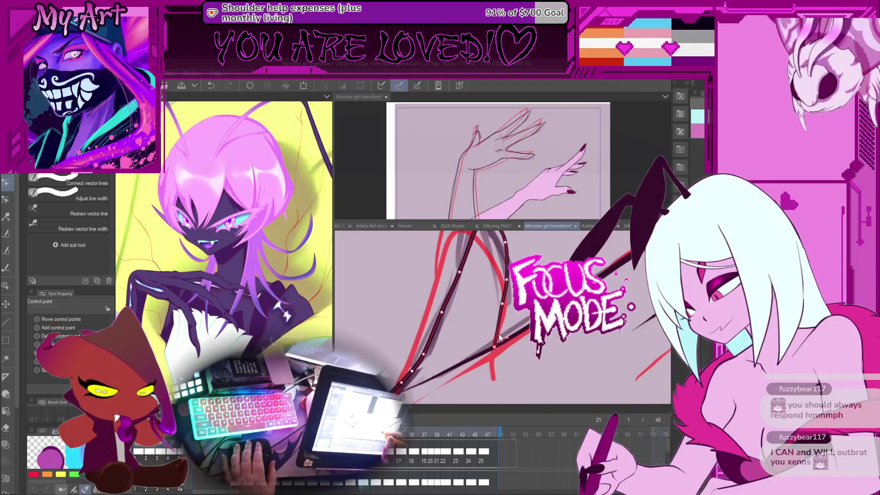
left_click_drag(510, 280, 509, 314)
key("ctrl+z")
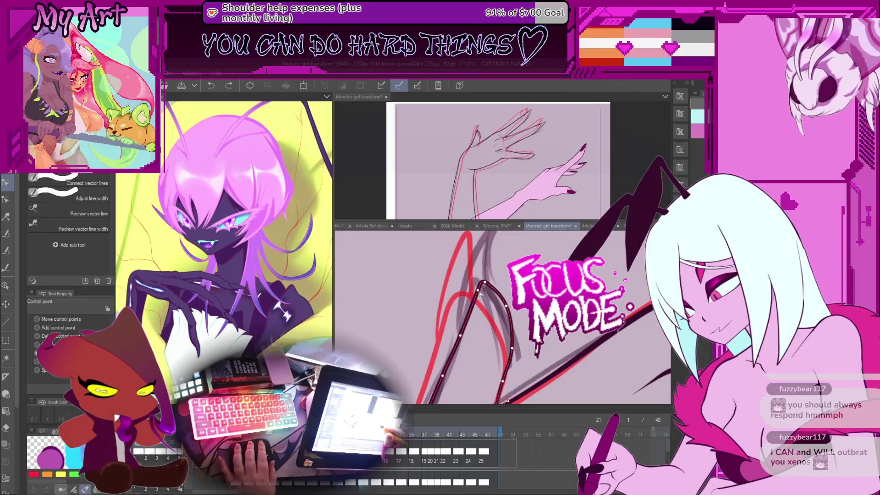
left_click_drag(479, 284, 511, 353)
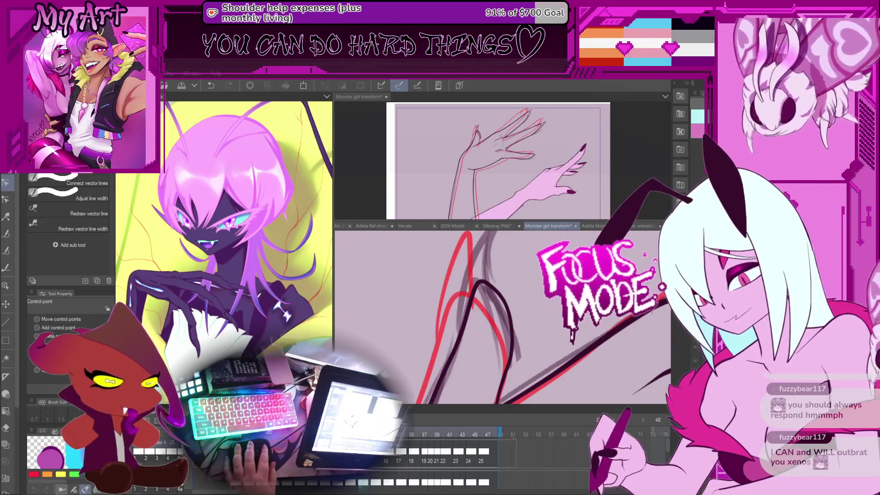
left_click(509, 330)
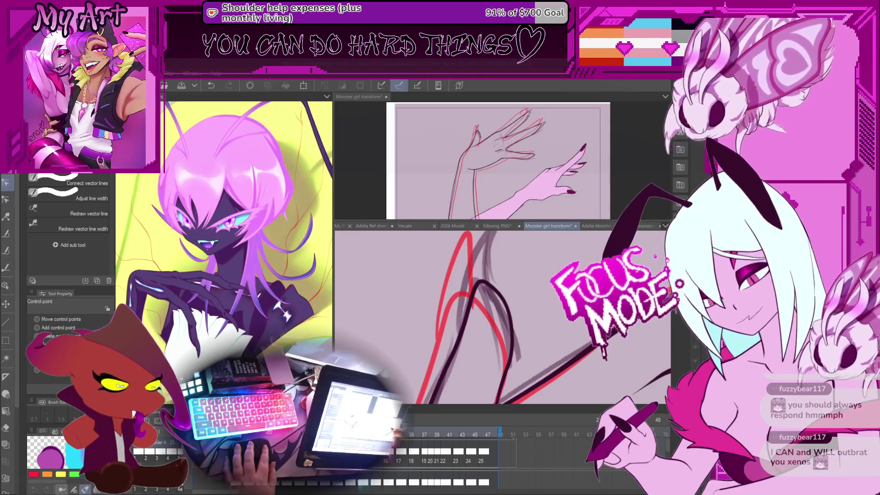
scroll(489, 349, "down", 5)
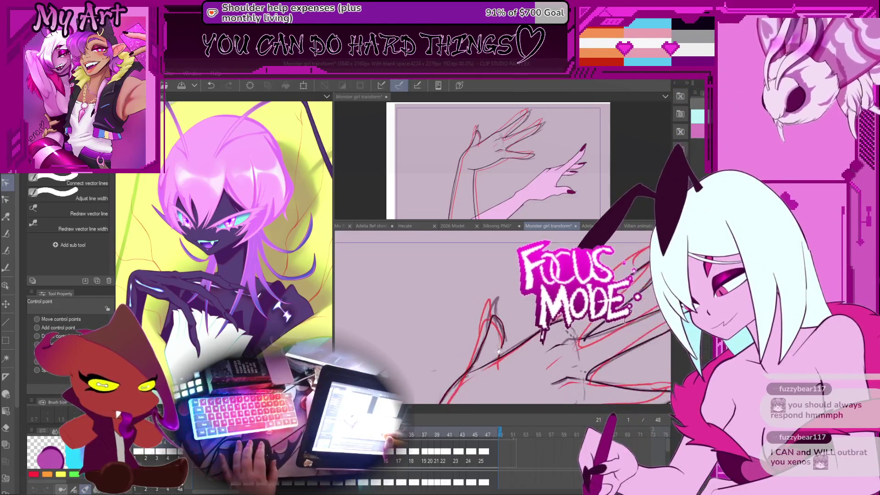
scroll(476, 339, "up", 5)
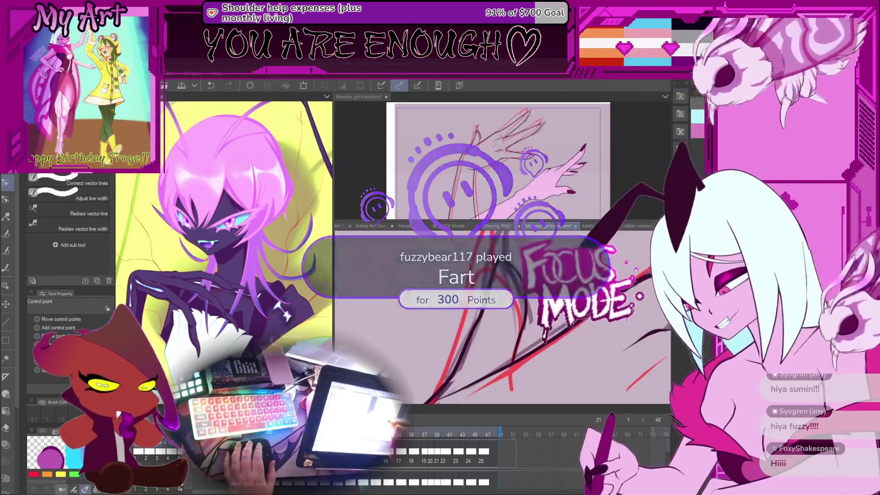
Step: Switch to the G-pen and tilt the view over the claw strokes
scroll(523, 334, "down", 5)
scroll(522, 334, "up", 5)
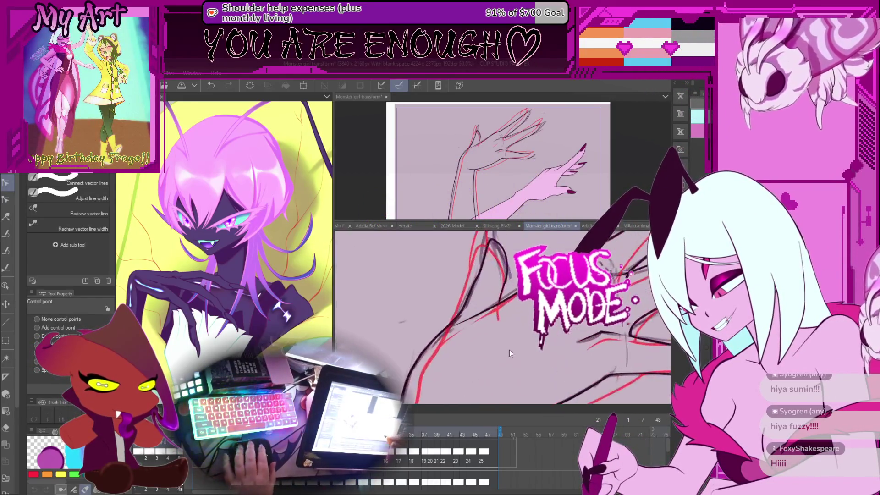
key("p")
left_click_drag(486, 283, 429, 322)
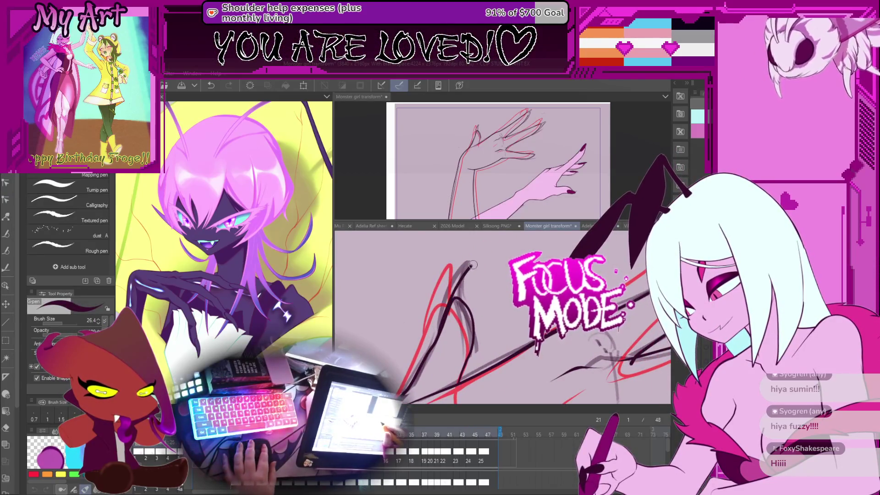
scroll(471, 323, "down", 3)
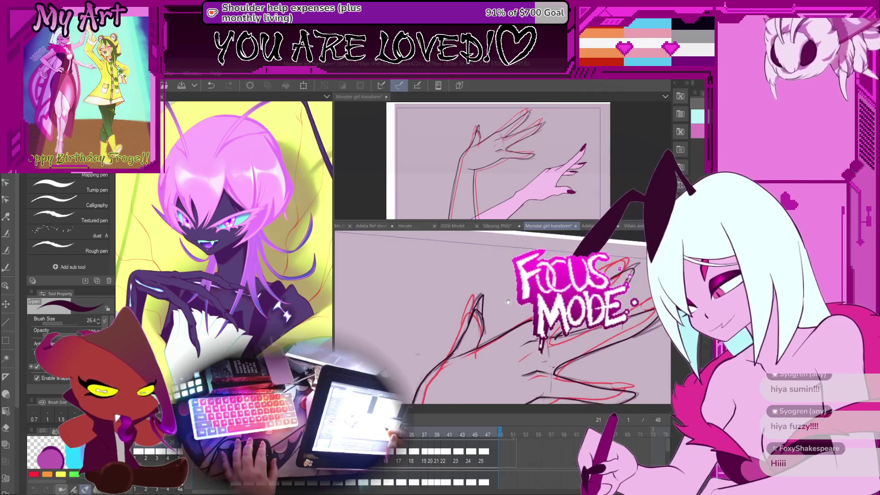
Step: With onion skin on, step through frames 19 and 23, then return to frame 21
key("Right")
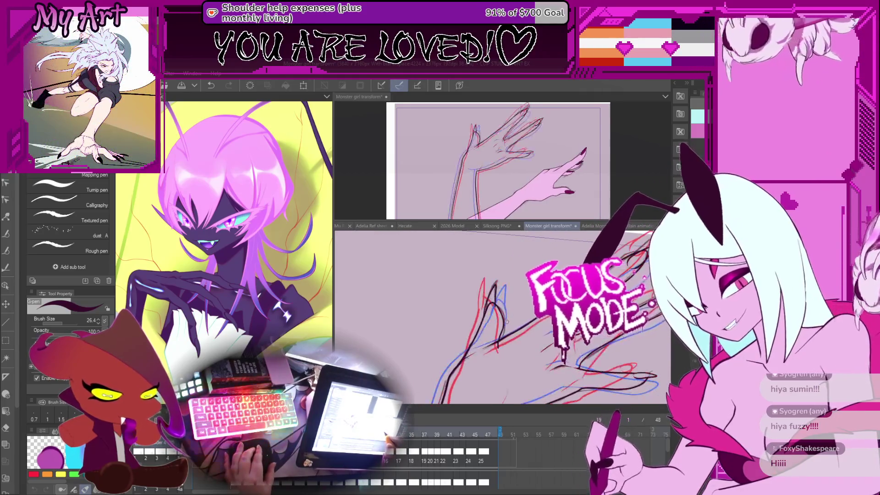
key("Right")
key("Right")
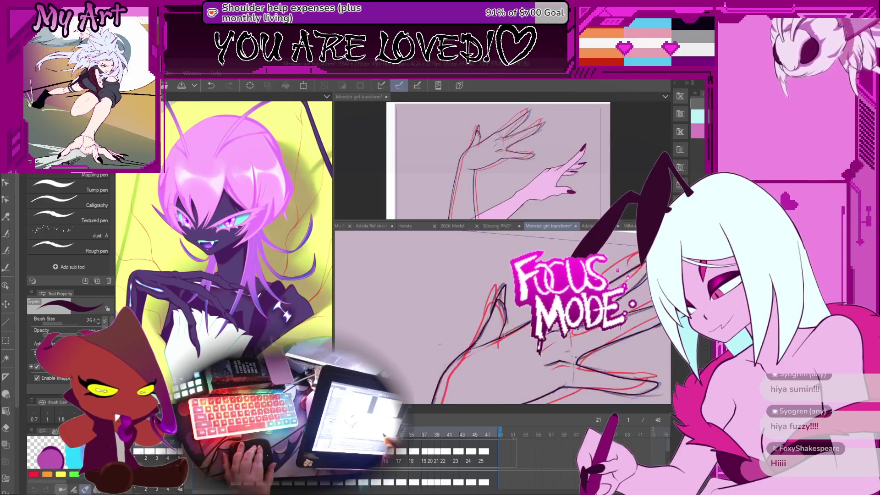
key("Right")
key("Right")
key("Right")
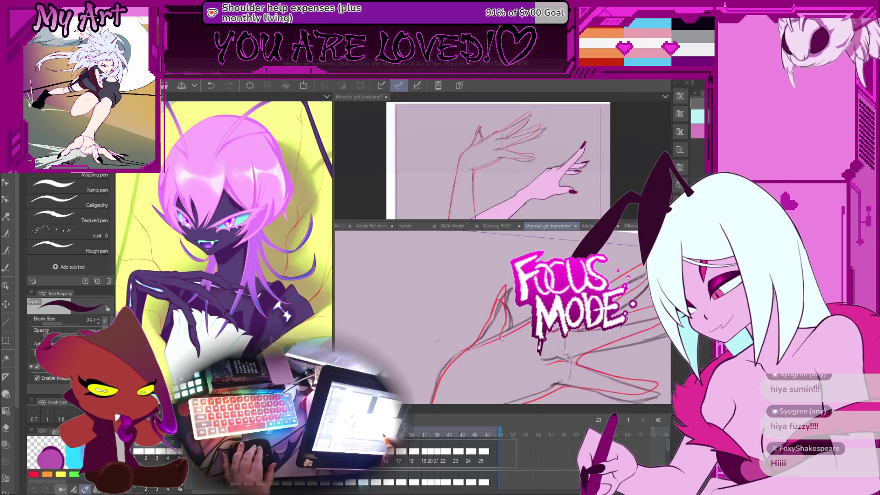
key("Left")
key("Left")
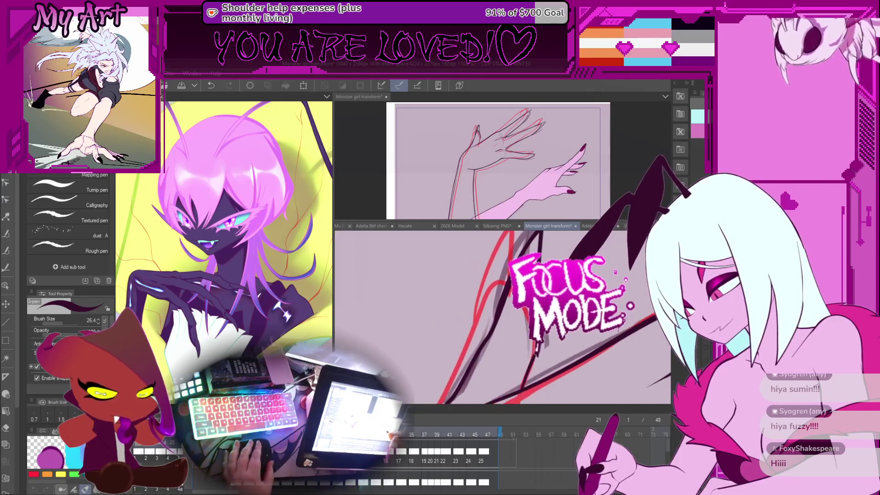
Step: Select frame 21's black claw stroke with the Object tool and pick its control points
key("e")
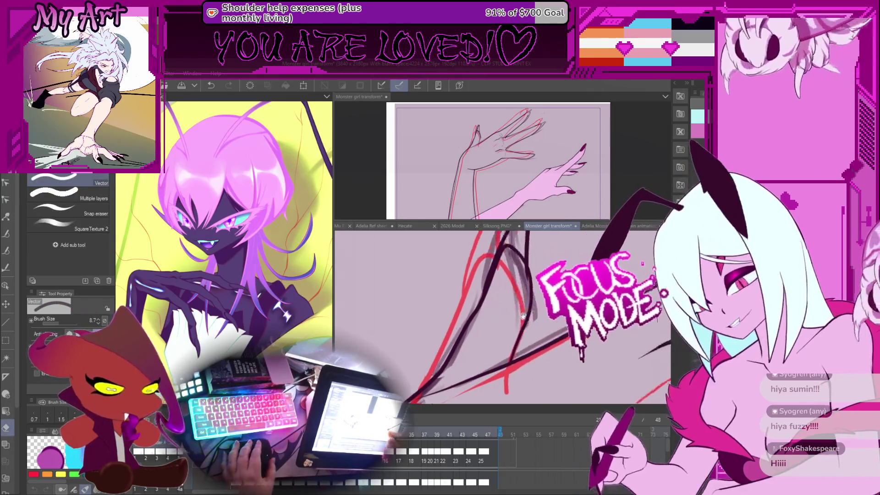
key("o")
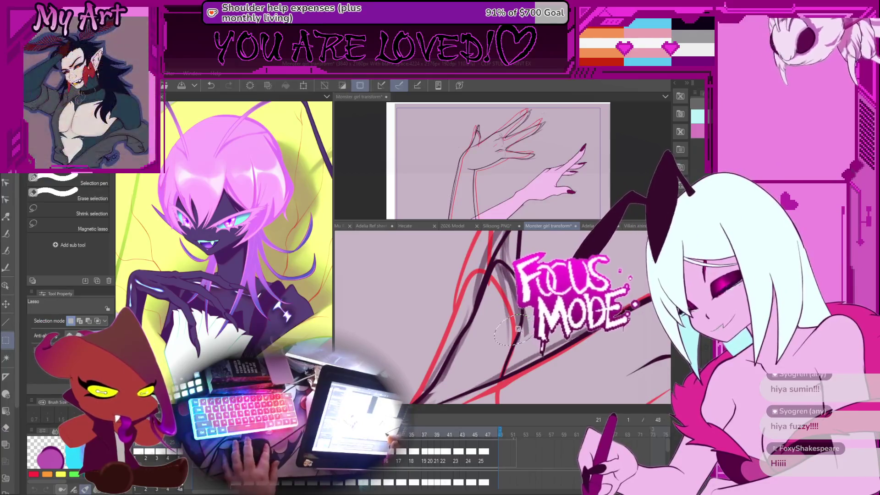
left_click(503, 307)
left_click_drag(502, 307, 498, 302)
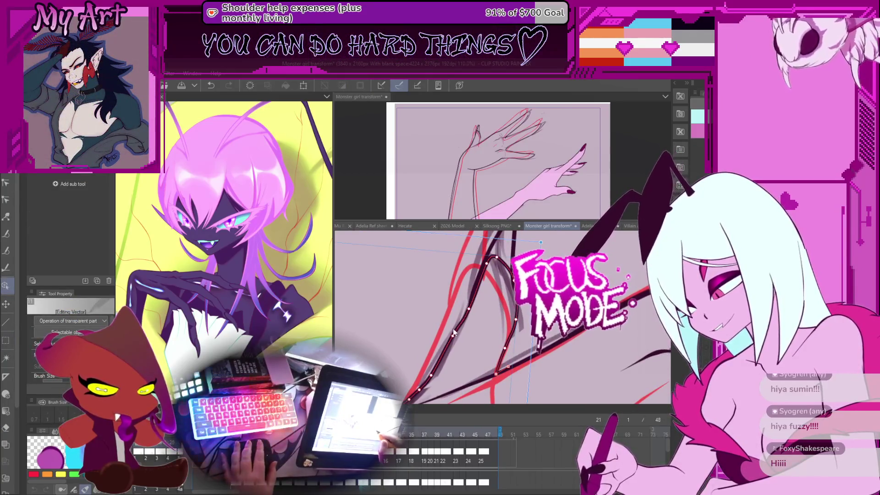
left_click(486, 263, "shift")
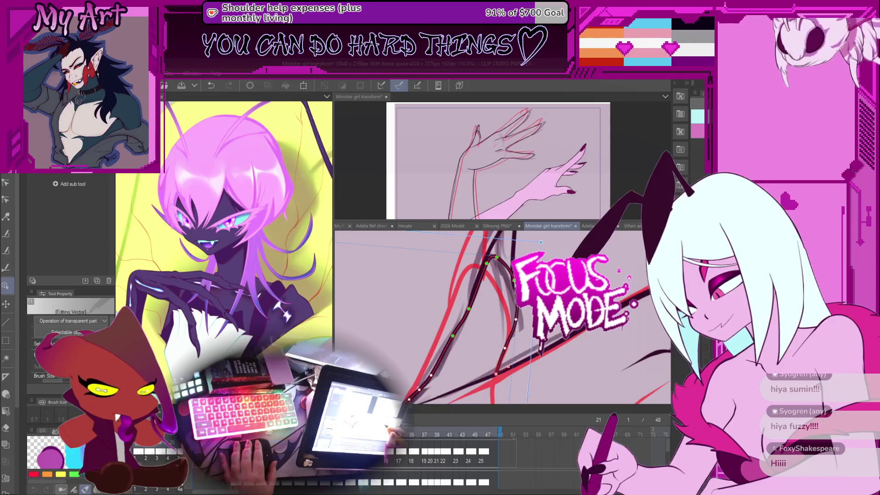
left_click(516, 321, "shift")
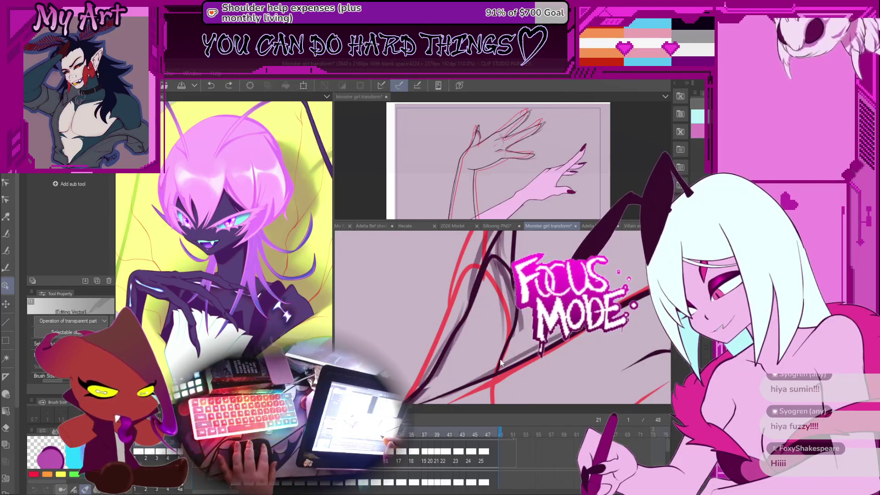
Step: Undo, nudge the arm line's end point right, and drag its middle to reshape the curve
key("ctrl+z")
left_click(489, 378)
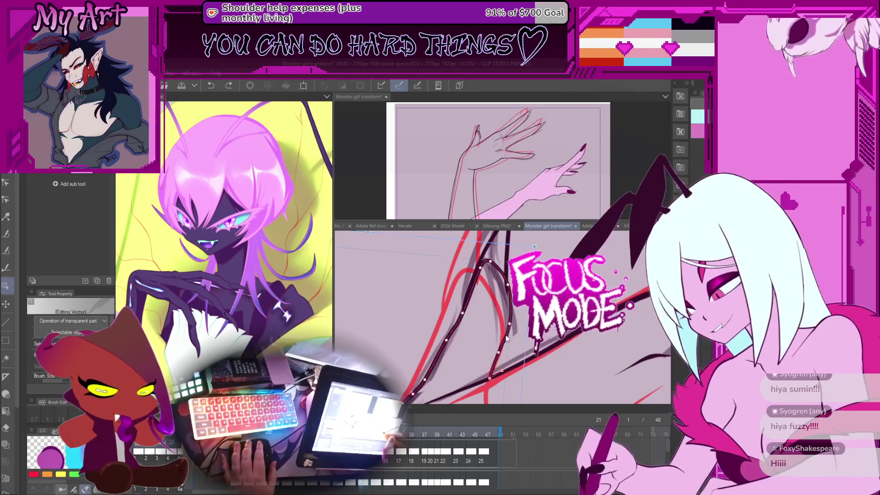
left_click_drag(489, 378, 494, 377)
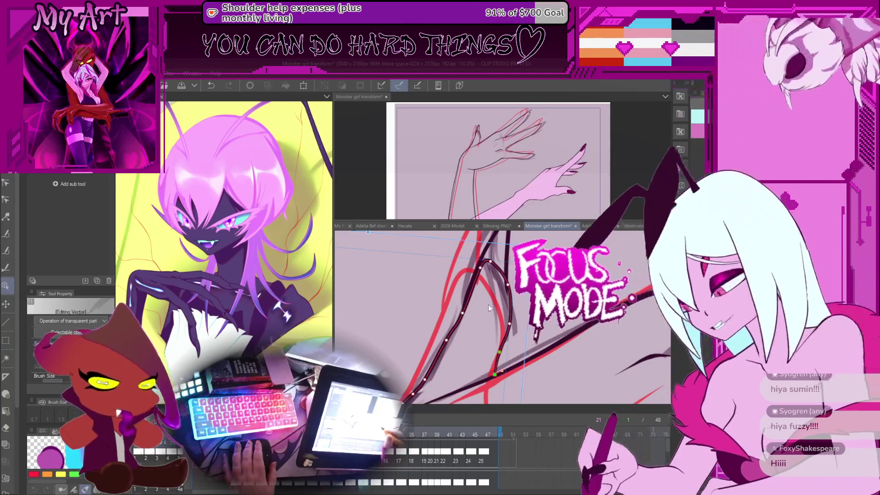
left_click(509, 324)
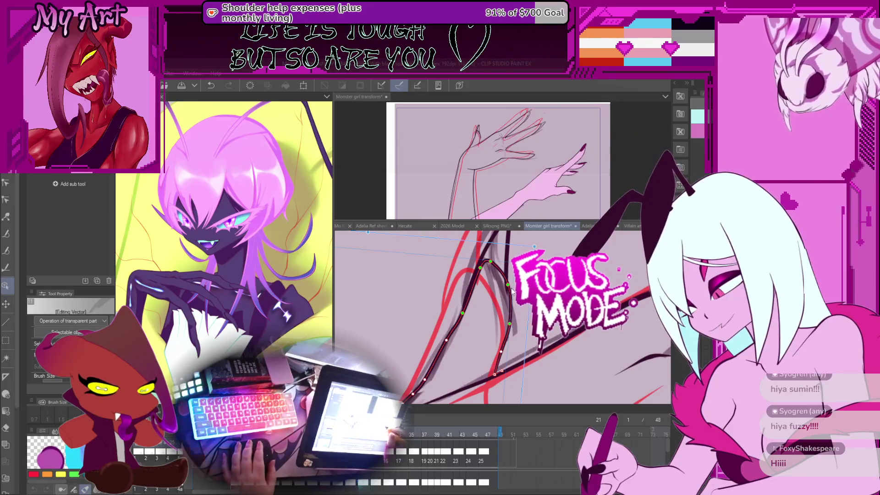
mouse_move(511, 292)
left_mouse_down()
mouse_move(503, 308)
mouse_move(474, 299)
left_mouse_up()
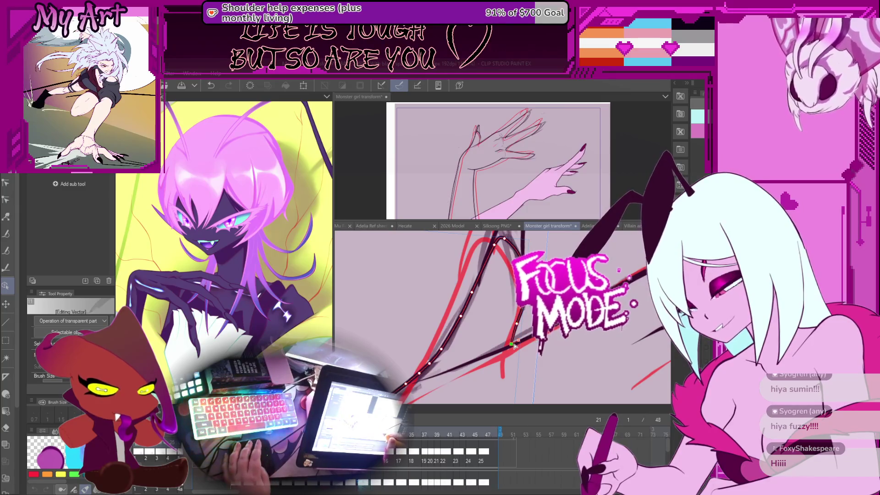
key("y")
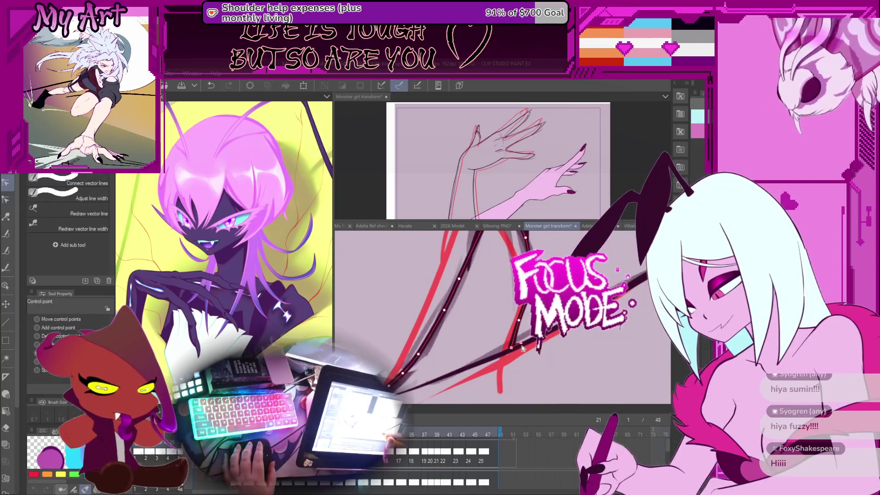
Step: Rotate the canvas and nudge the black arm stroke slightly left and down with the Object tool
left_click_drag(519, 339, 504, 360)
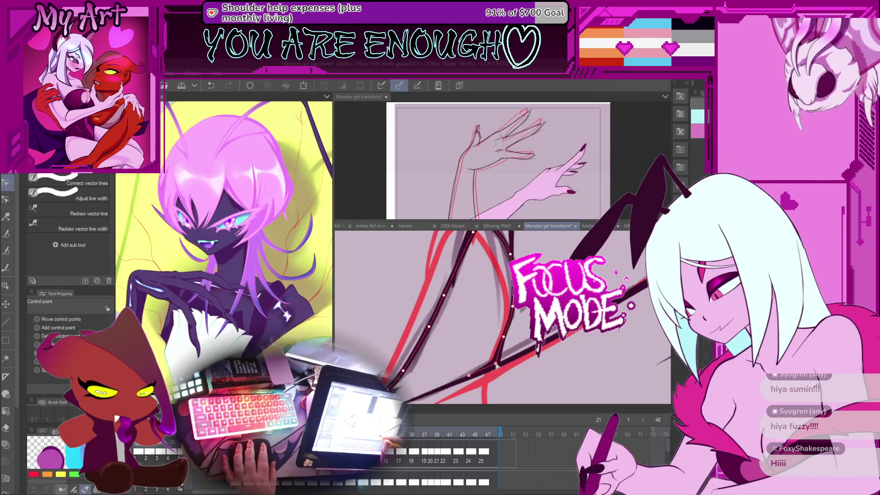
mouse_move(496, 362)
left_mouse_down()
mouse_move(482, 333)
mouse_move(451, 373)
left_mouse_up()
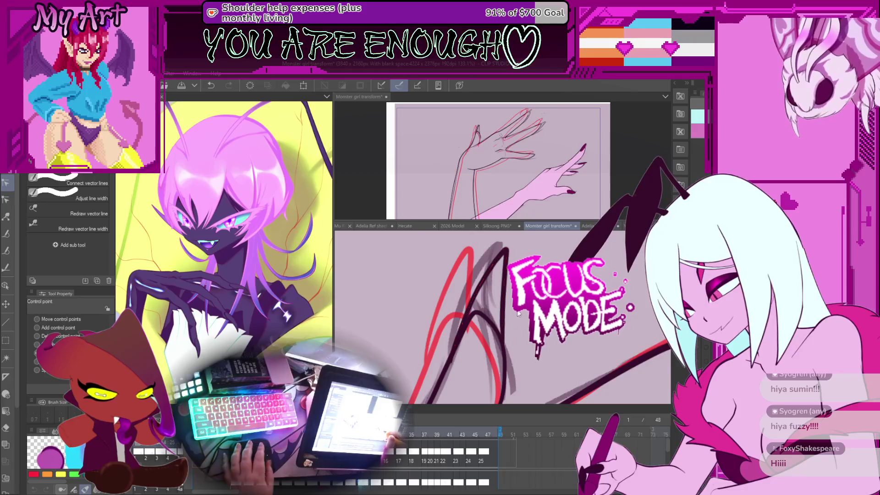
key("o")
left_click(503, 257)
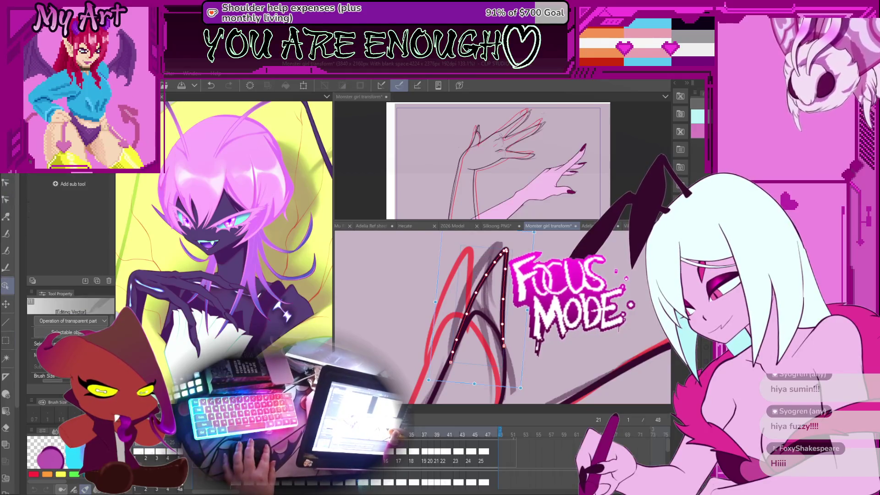
left_click_drag(505, 251, 501, 251)
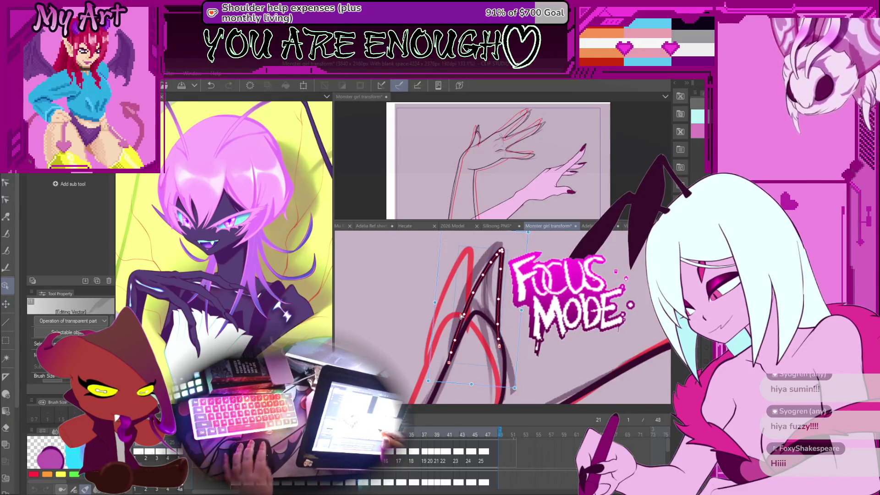
Step: Bend the dark stroke into an arch with Correct line's Control point, then go to frame 19
key("y")
scroll(472, 316, "up", 3)
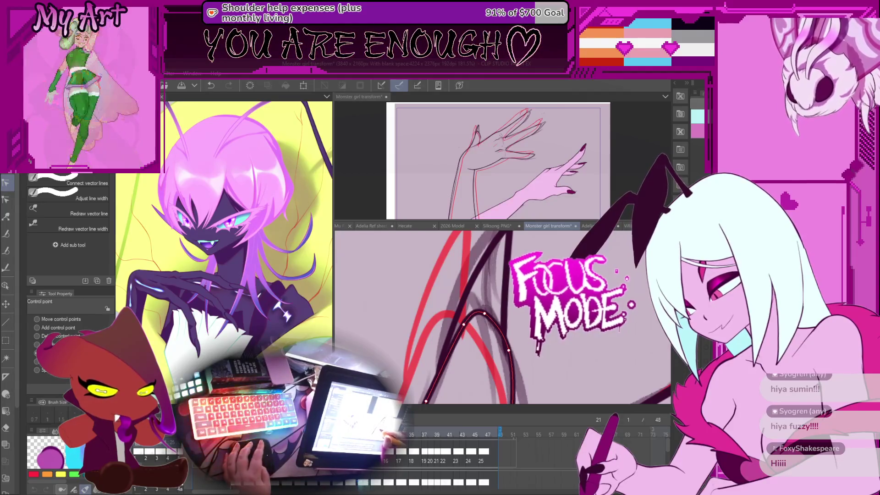
key("e")
key("y")
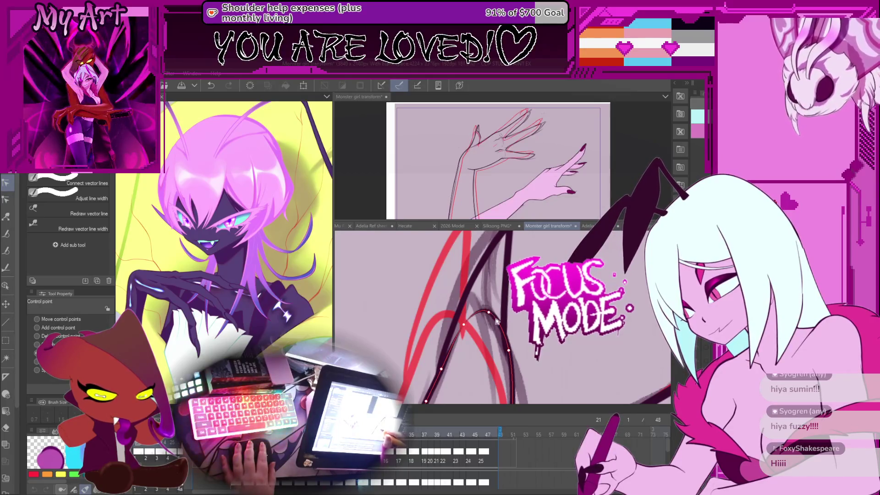
left_click_drag(506, 358, 505, 336)
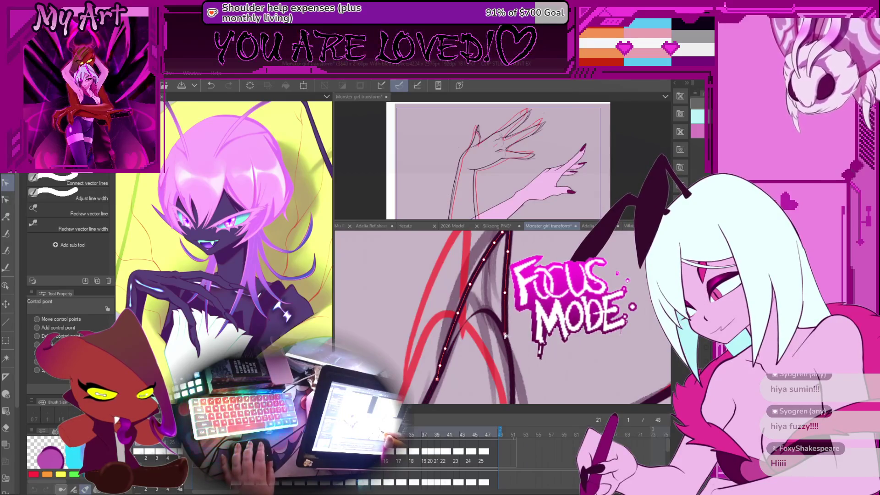
key("Left")
key("Left")
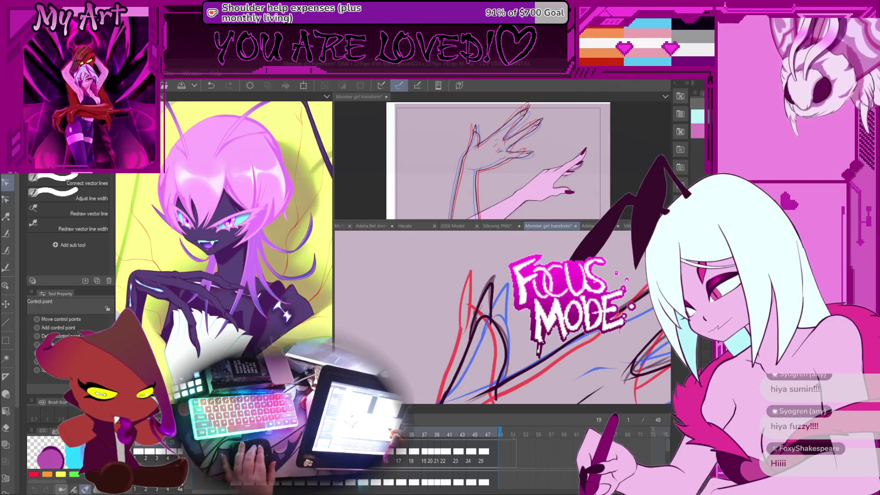
Step: Compare frames 21, 19 and 17, then pull frame 19's line bulge left and down
key("Right")
key("Right")
key("Left")
key("Left")
scroll(479, 321, "up", 3)
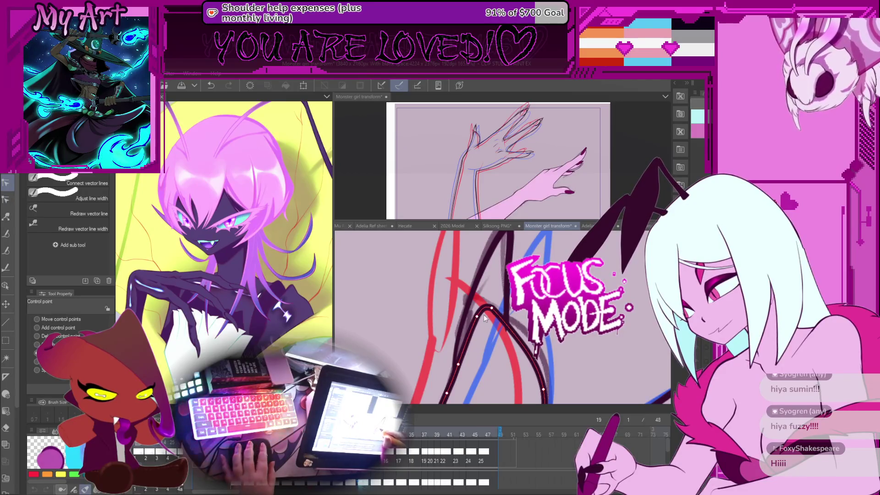
key("ctrl+z")
key("ctrl+z")
key("ctrl+z")
left_click(508, 319)
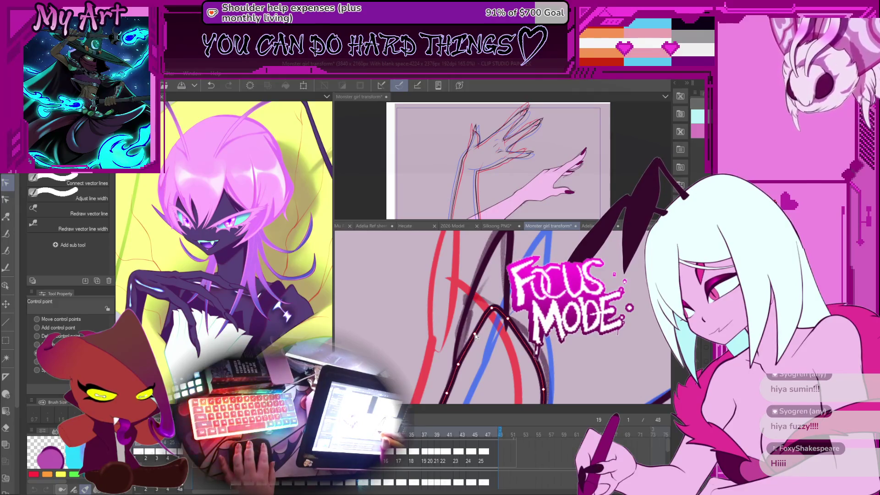
scroll(482, 329, "down", 3)
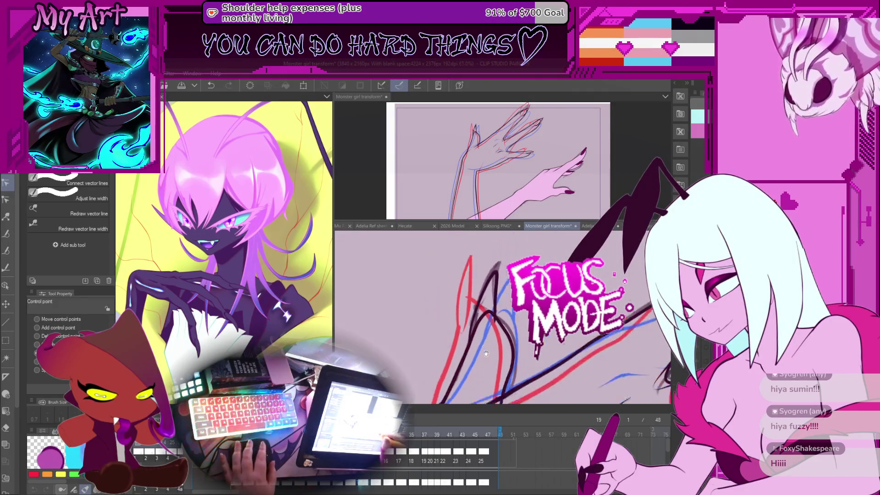
key("Left")
key("Left")
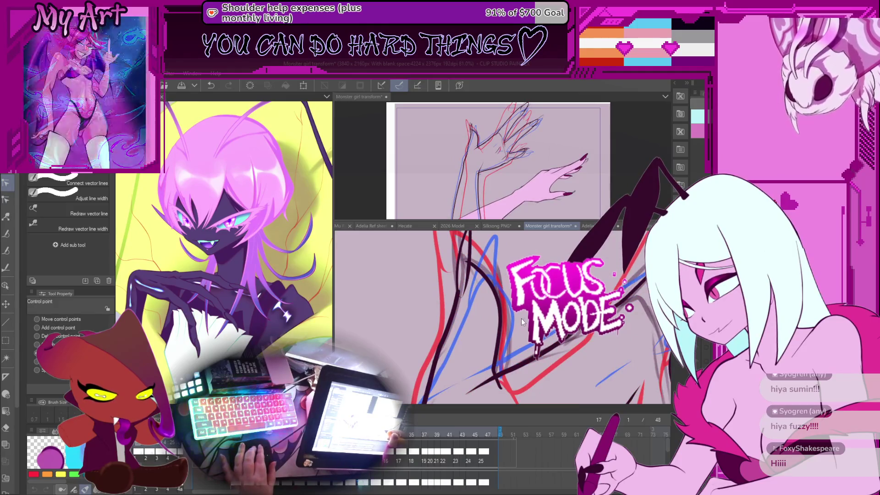
key("Right")
key("Right")
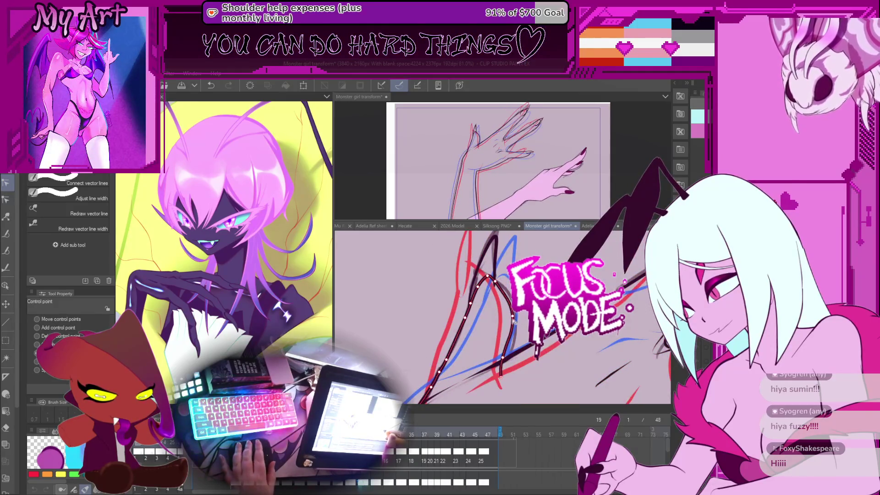
left_click_drag(516, 317, 512, 319)
Step: Adjust the line's lower segment and raise its lower end point
scroll(512, 321, "up", 3)
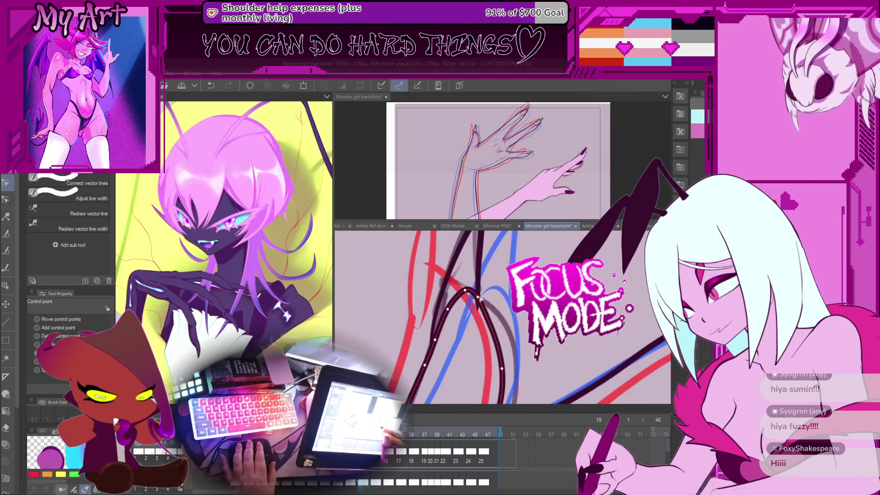
left_click_drag(485, 308, 476, 307)
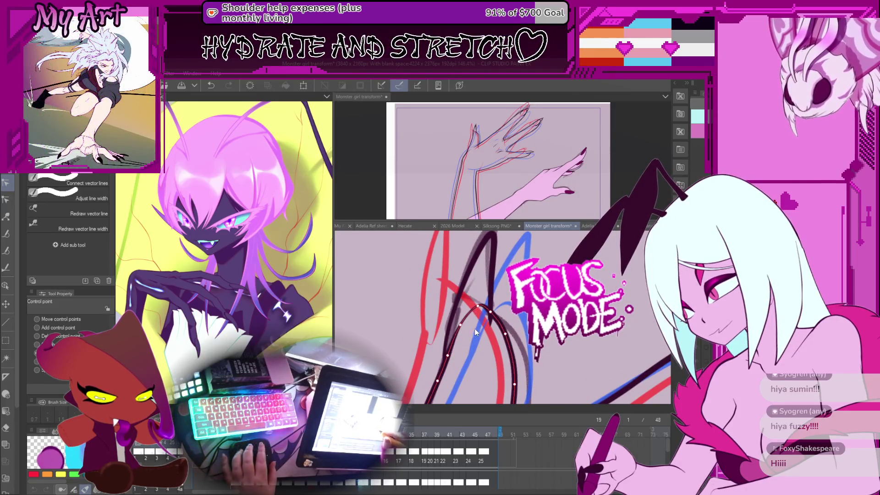
left_click_drag(476, 332, 514, 344)
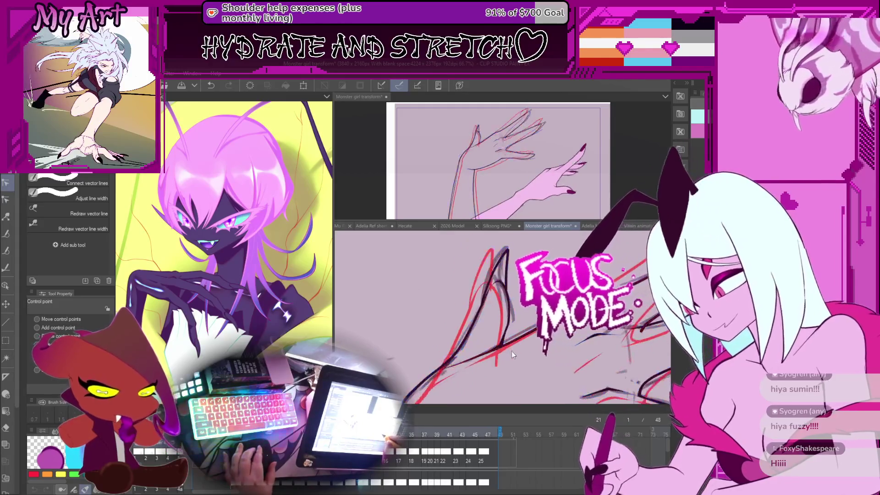
scroll(506, 366, "up", 3)
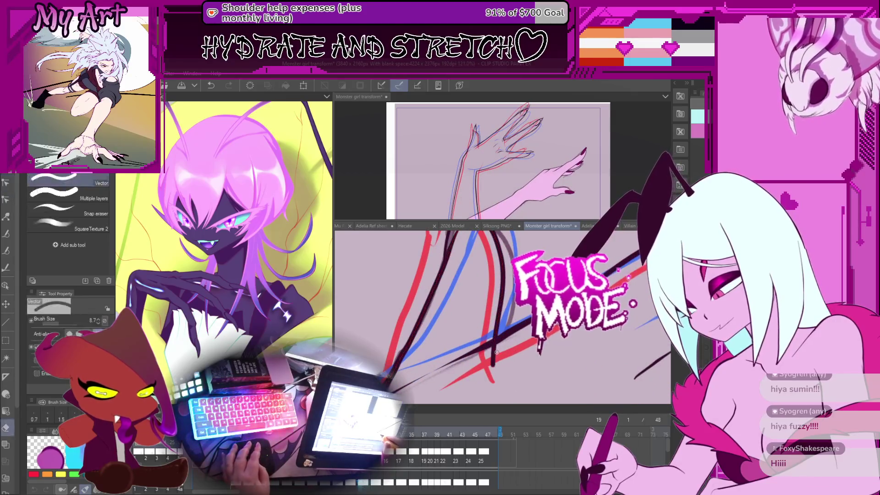
left_click_drag(497, 335, 495, 338)
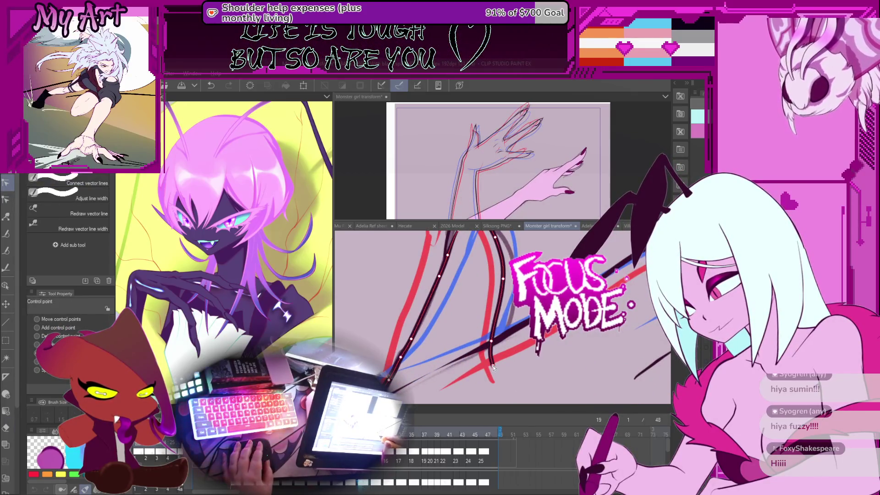
left_click_drag(493, 370, 485, 343)
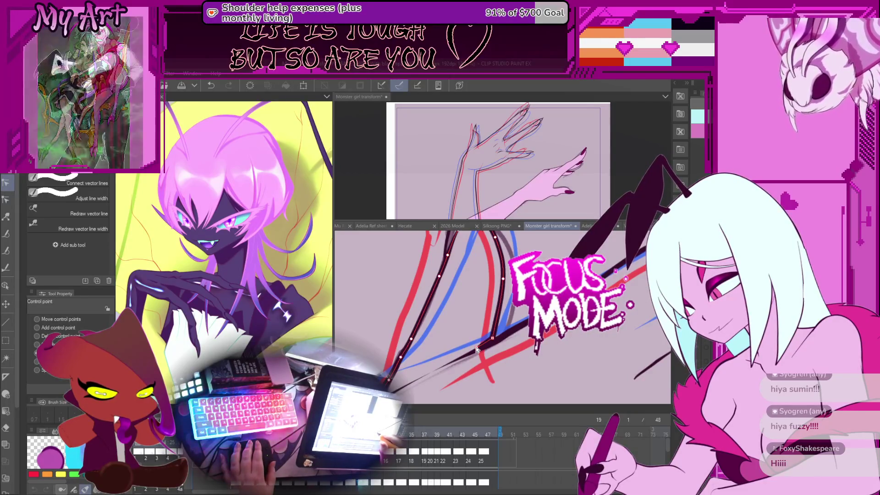
Step: Move on to frame 23 and zoom out to see the whole frame
key("minus")
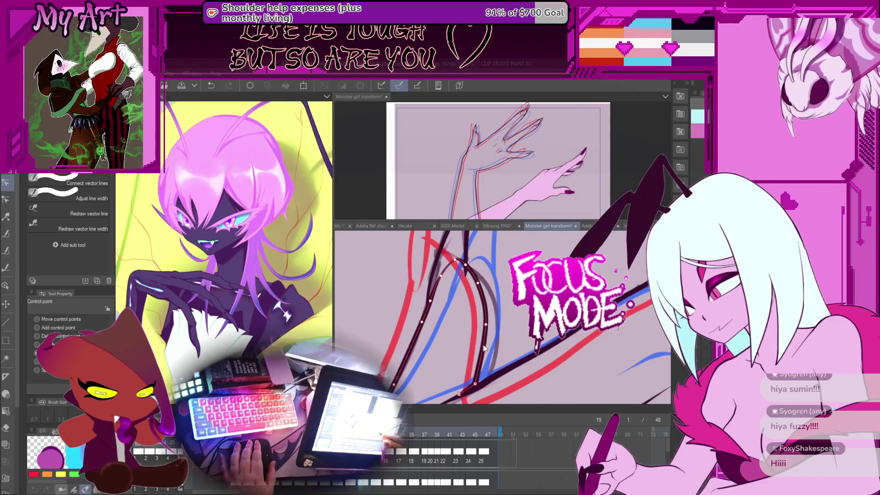
key("ctrl+z")
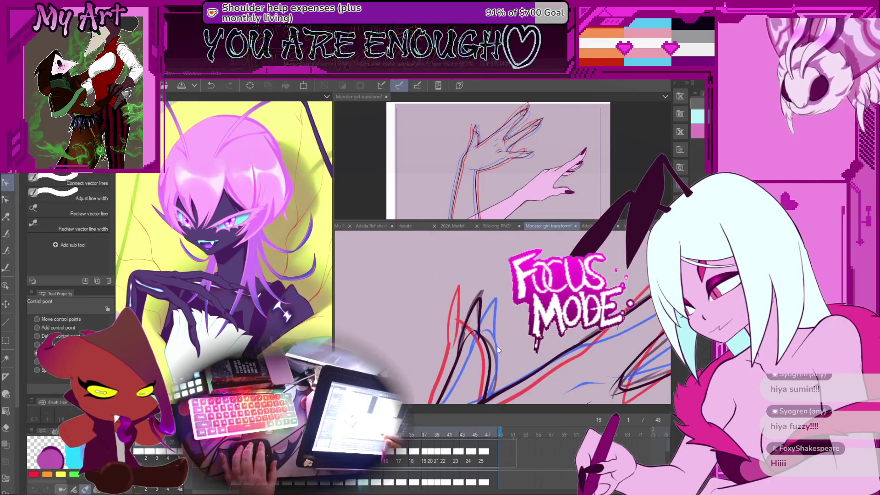
key("ctrl+y")
key("ctrl+y")
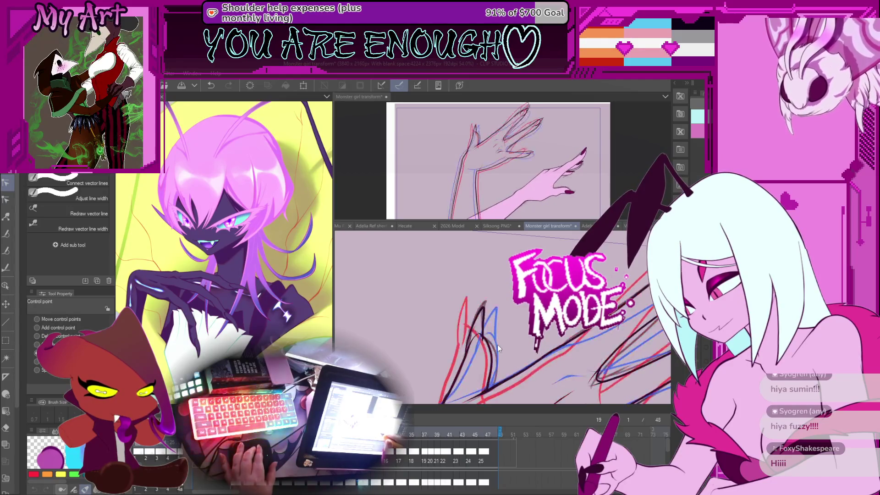
key("ctrl+z")
key("ctrl+z")
key("ctrl+minus")
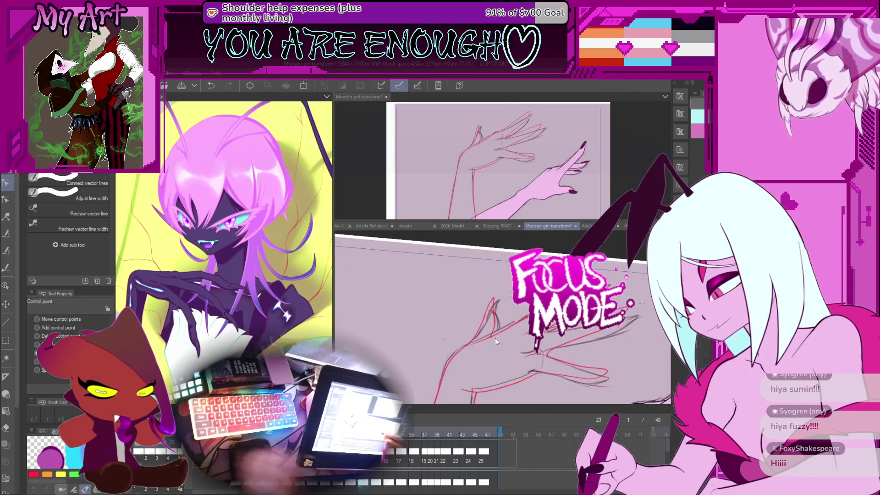
Step: Draw a dark vector stroke along the hand's top edge, then select the red line
mouse_move(468, 349)
left_mouse_down()
mouse_move(554, 322)
mouse_move(526, 368)
left_mouse_up()
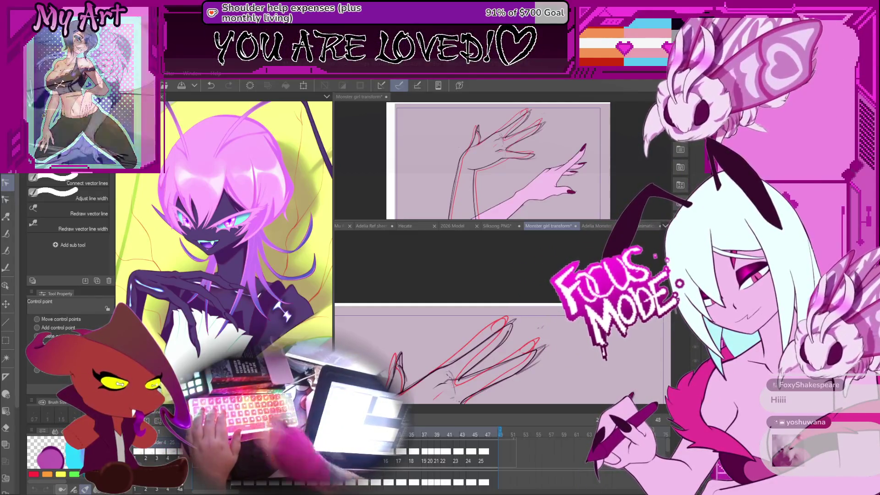
left_click(525, 323)
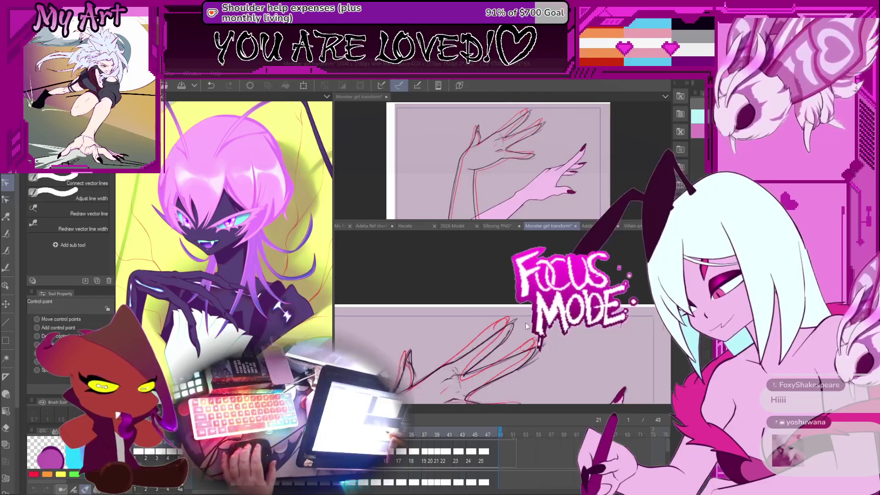
Step: Undo the red stroke's last edit to restore its looped shape, ending with the G-pen active
scroll(509, 329, "up", 3)
key("p")
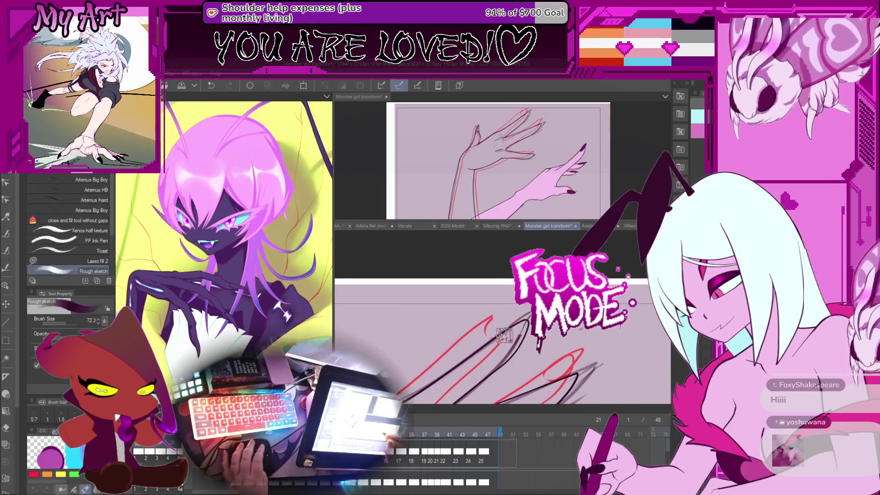
scroll(505, 336, "up", 2)
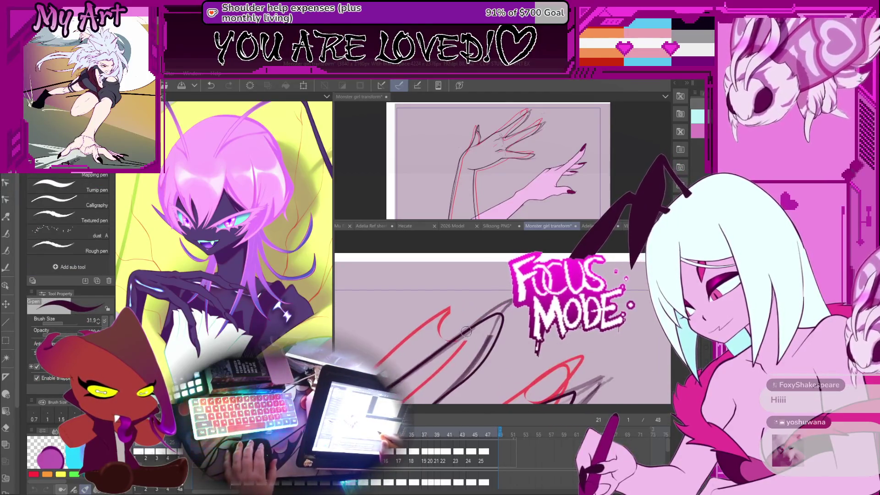
key("ctrl+z")
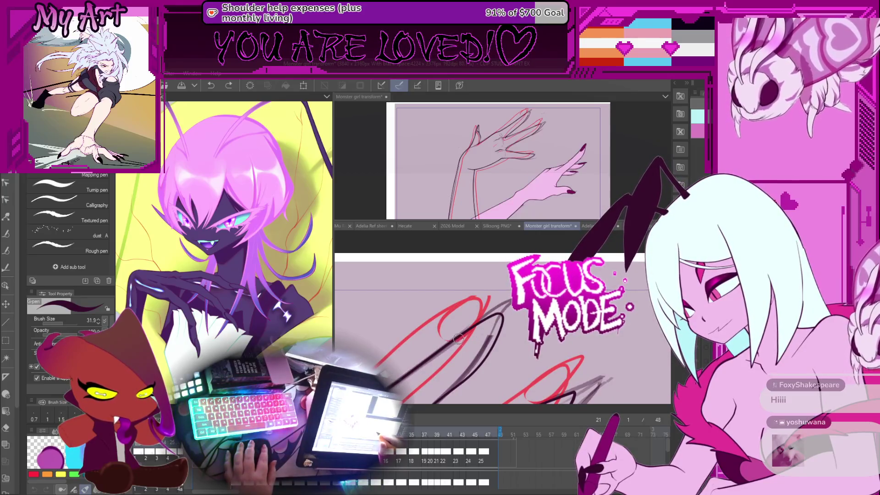
left_click_drag(465, 355, 513, 311)
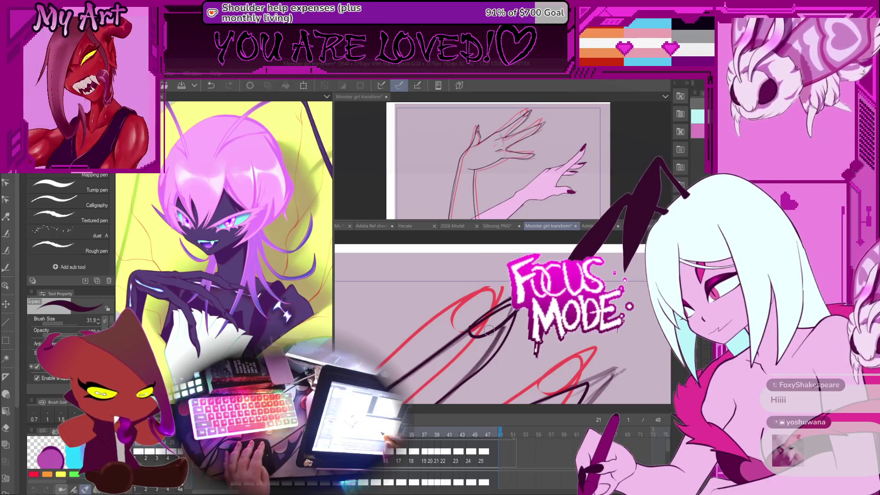
key("y")
scroll(498, 314, "up", 2)
key("p")
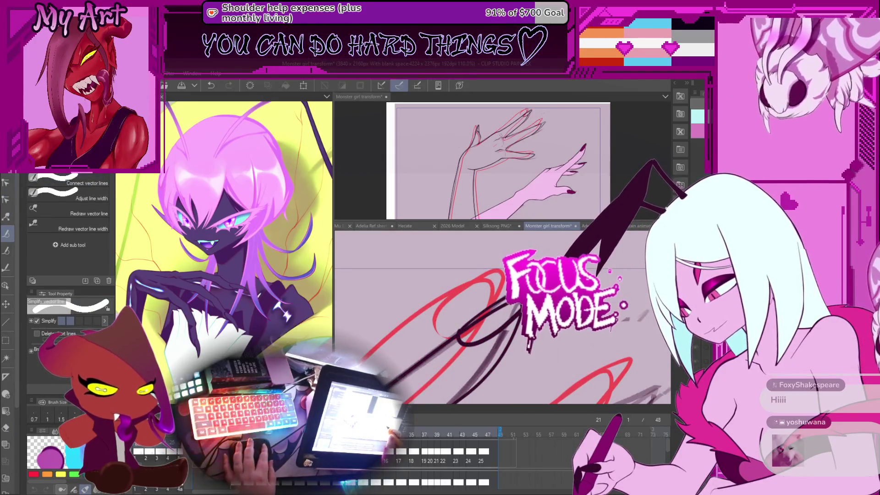
key("y")
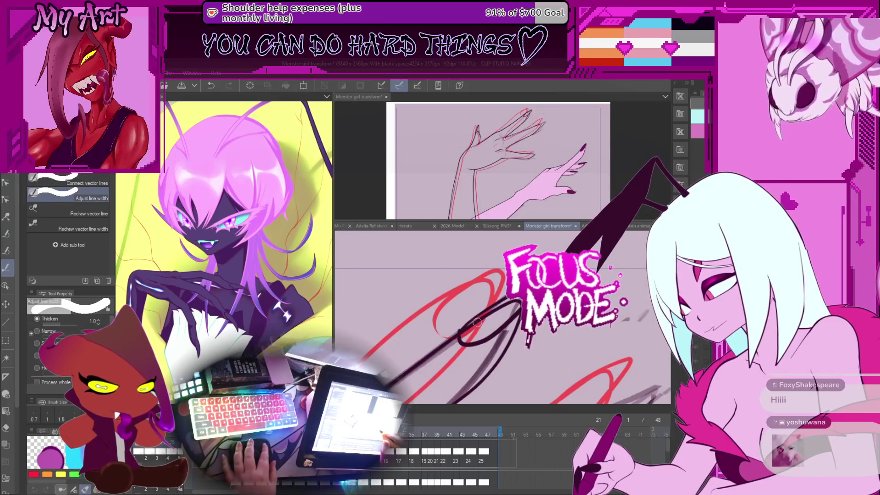
key("y")
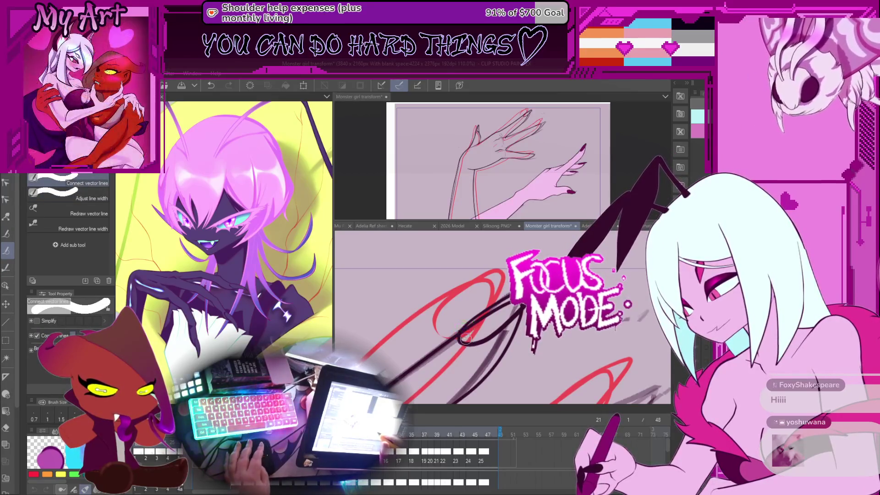
key("y")
scroll(462, 334, "up", 2)
scroll(456, 324, "up", 1)
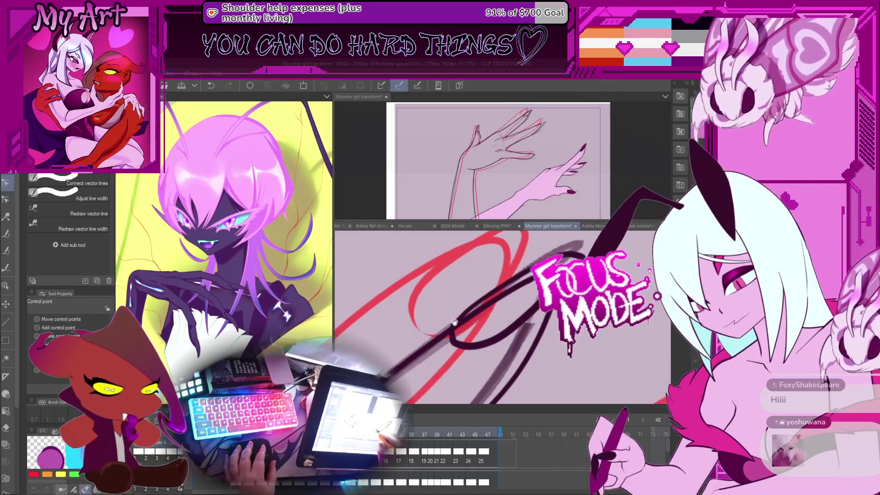
scroll(455, 326, "up", 1)
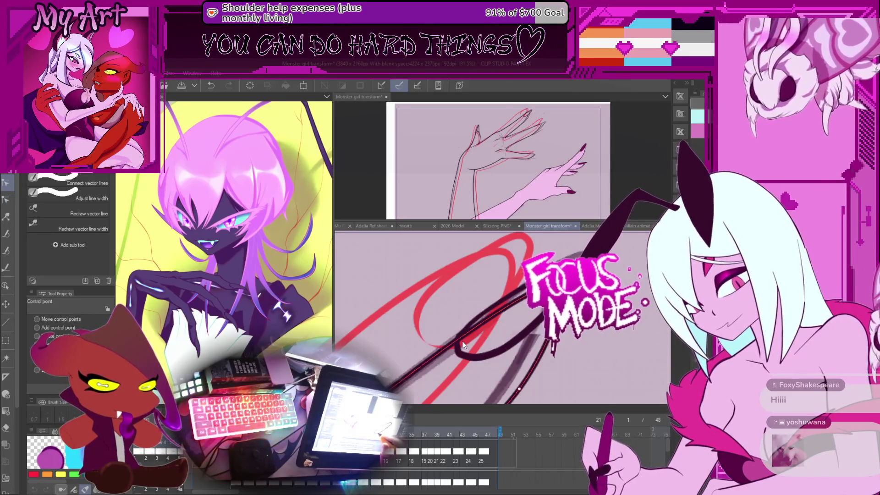
left_click(459, 336)
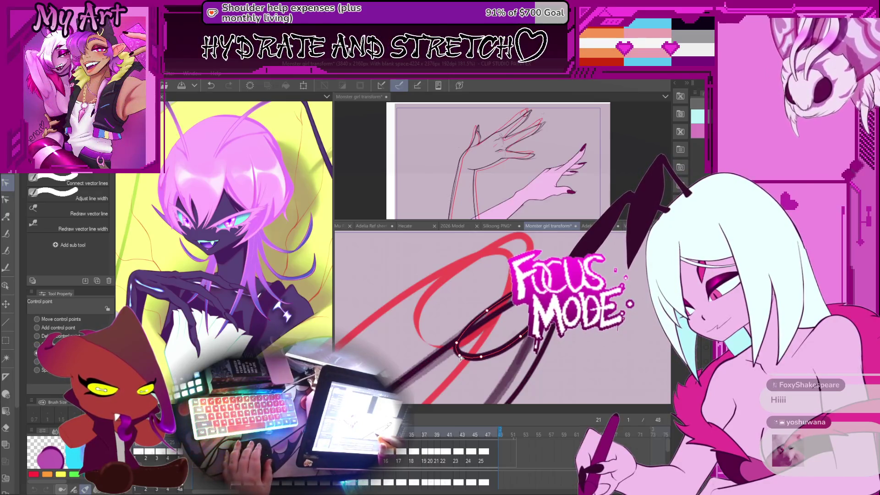
left_click_drag(460, 358, 474, 343)
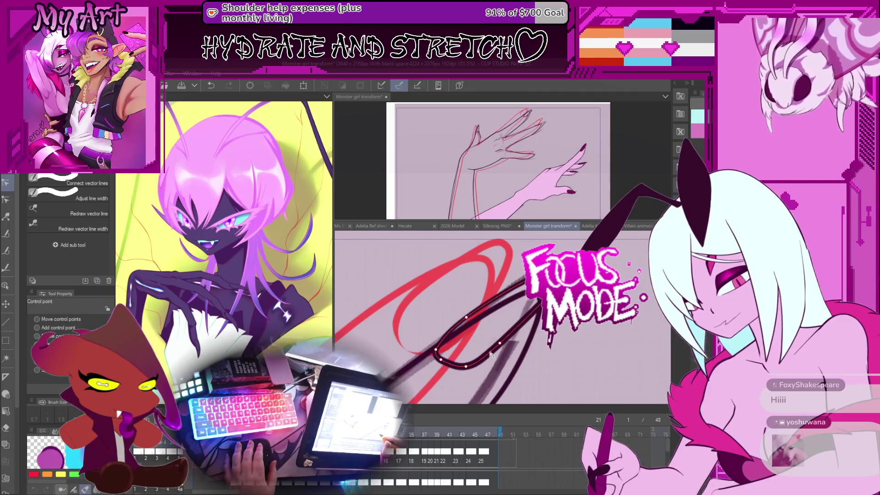
left_click_drag(504, 351, 531, 337)
left_click(458, 312)
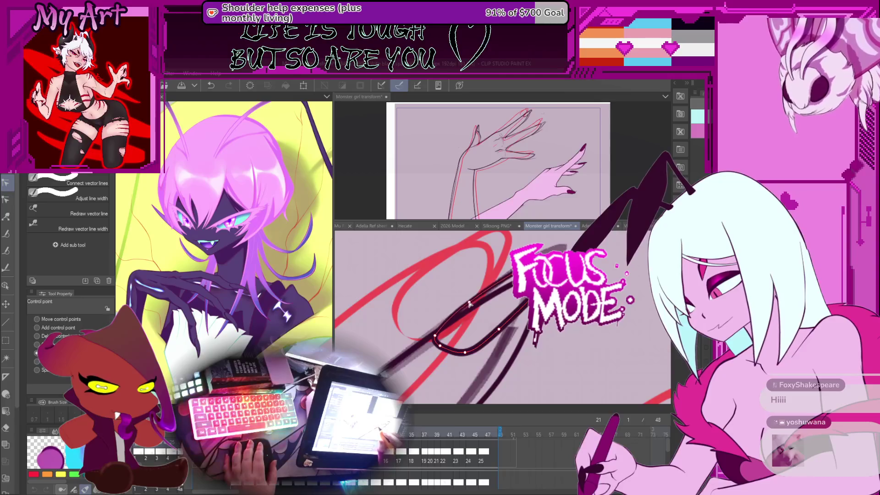
left_click_drag(497, 348, 476, 368)
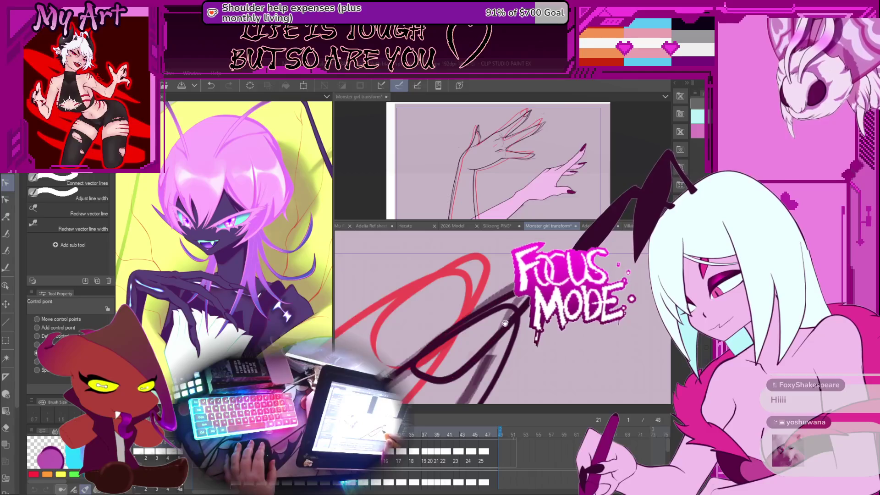
scroll(504, 323, "down", 3)
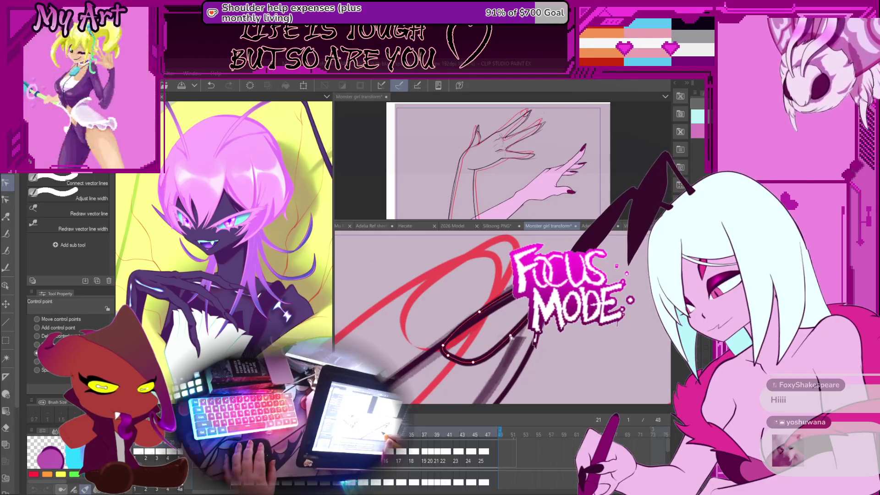
left_click_drag(473, 365, 448, 372)
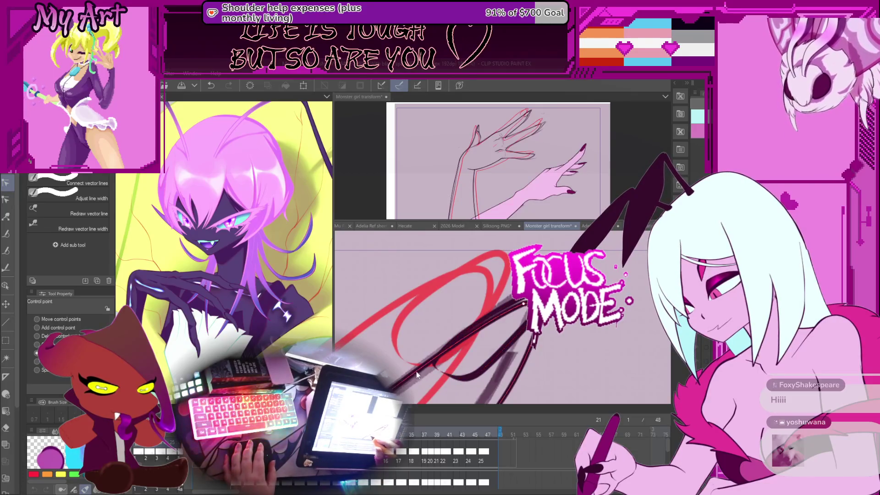
left_click(436, 373)
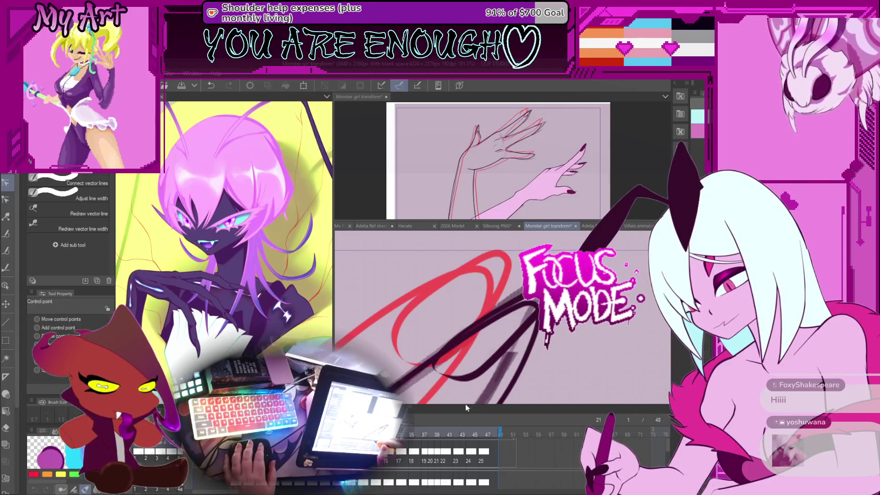
left_click(468, 378)
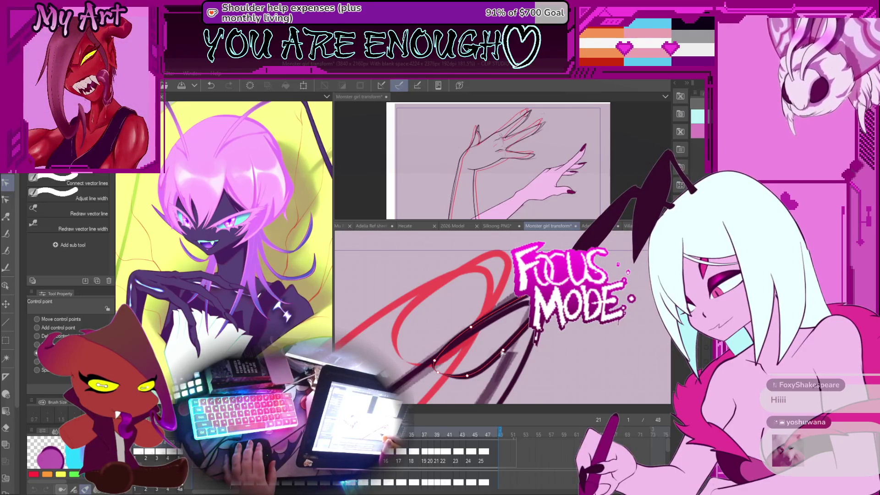
scroll(502, 316, "up", 1)
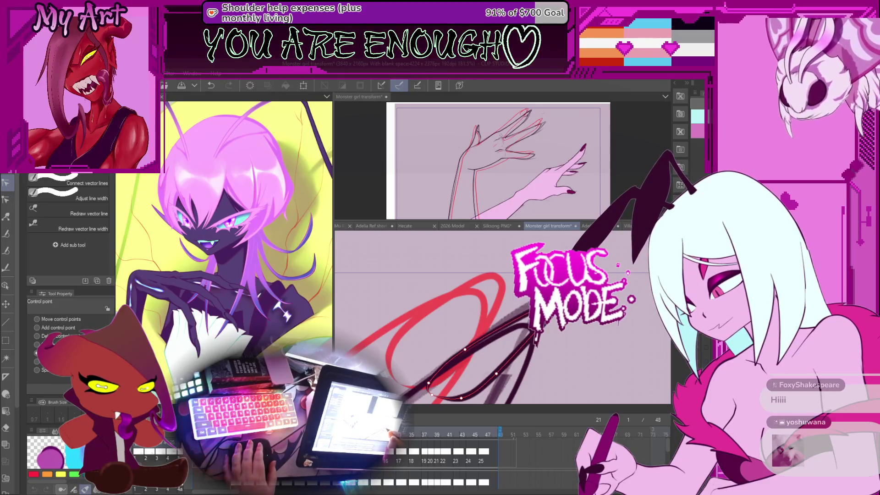
left_click_drag(466, 351, 496, 331)
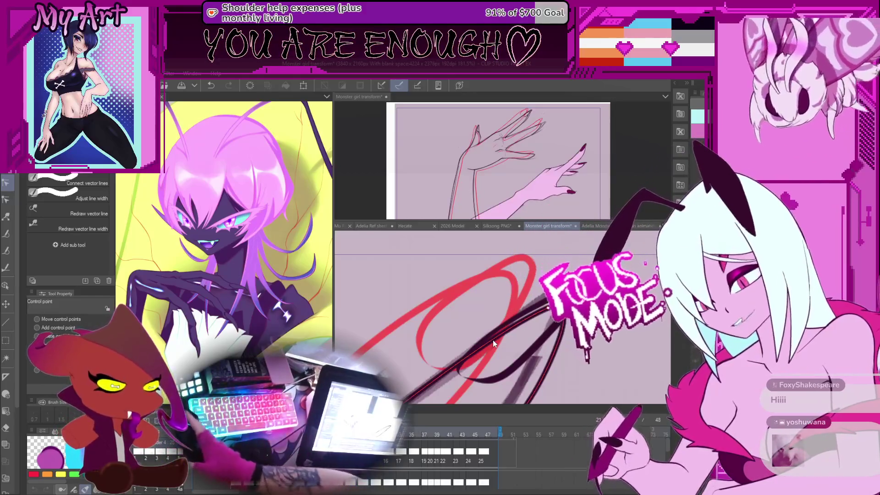
key("p")
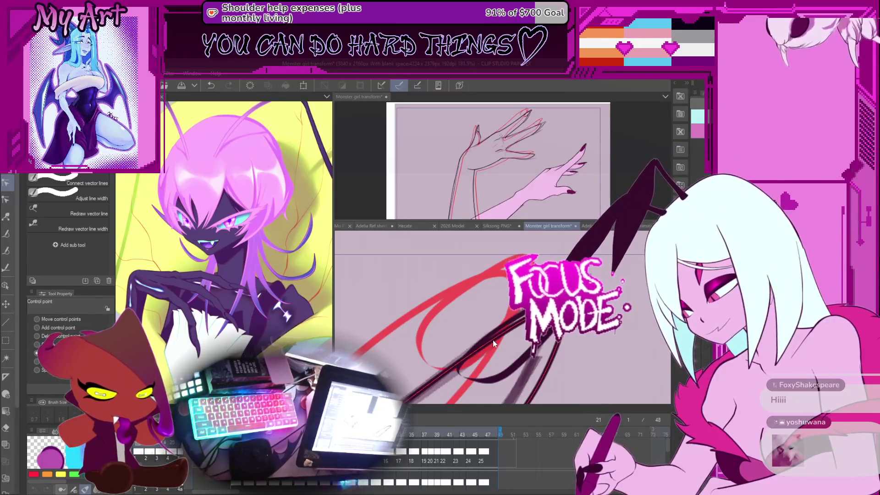
Step: Zoom to 100% and select the dark claw stroke to show its points
key("ctrl+alt+0")
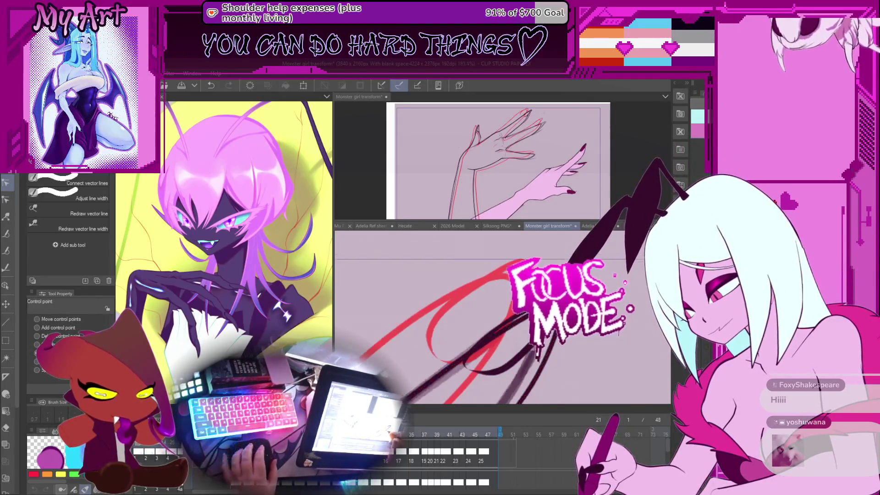
left_click(519, 321)
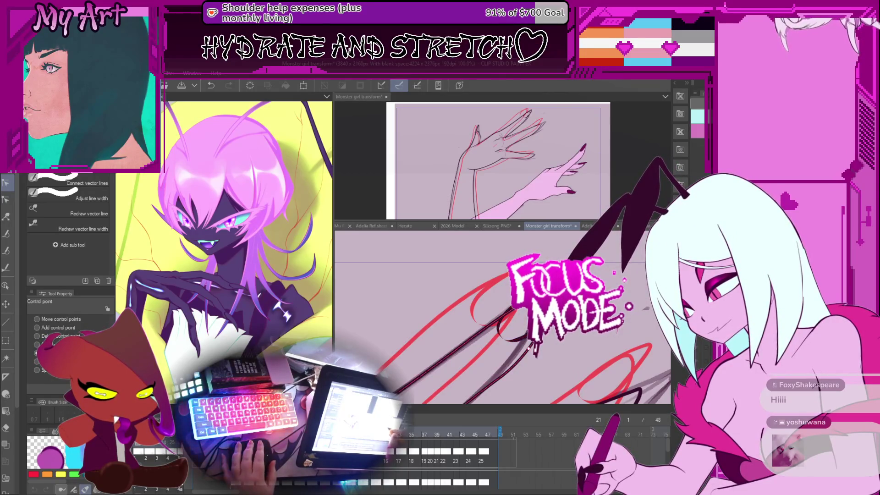
scroll(502, 321, "up", 2)
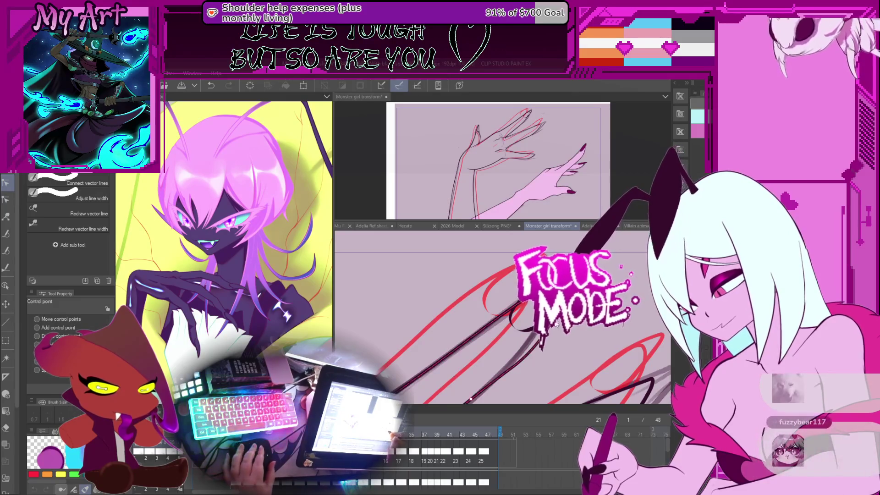
Step: Show blue onion skin and select frame 21's short red arc with a third control point
left_click_drag(536, 323, 404, 394)
key("Right")
key("Right")
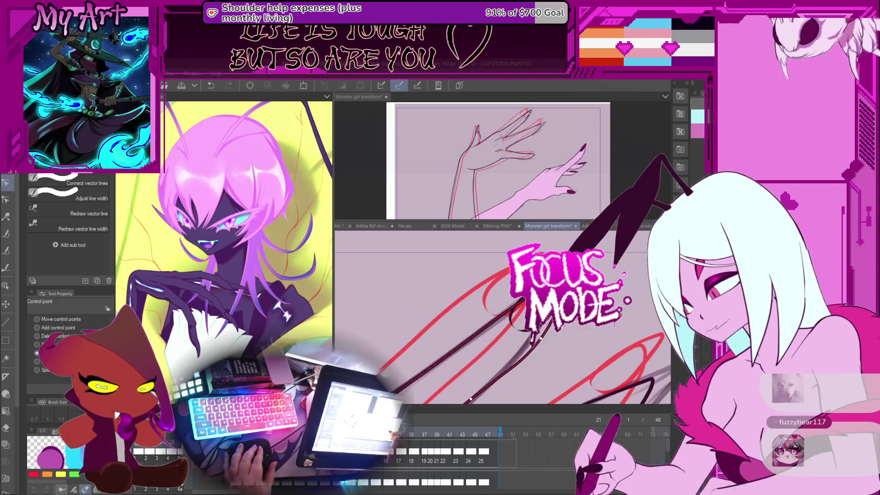
key("Left")
key("Right")
left_click(512, 321)
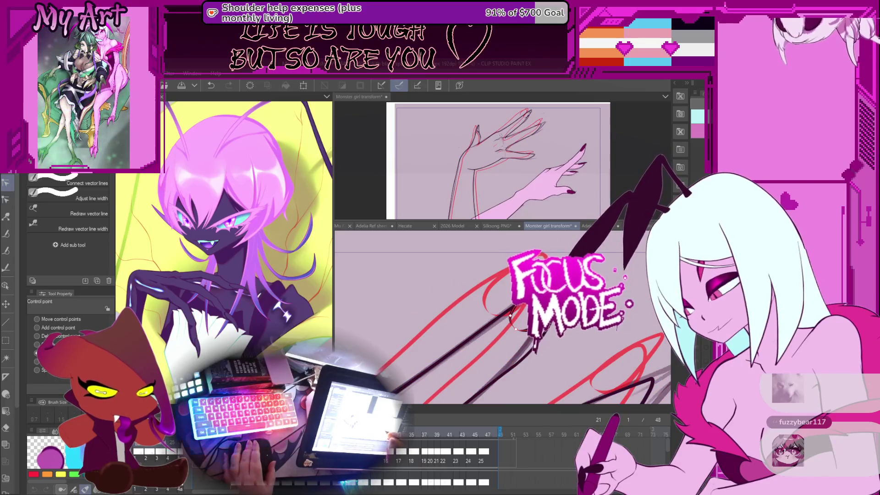
left_click(530, 330)
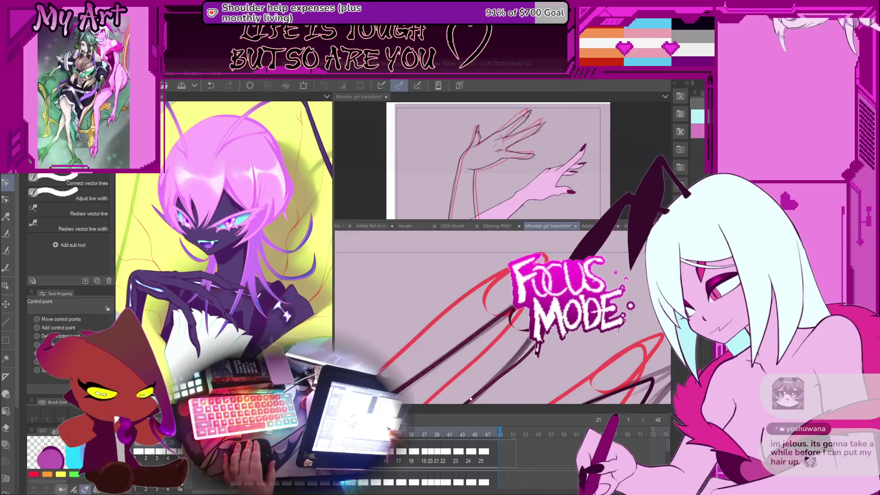
Step: Select a stroke on frame 19, then move to the next frame
key("Left")
key("Left")
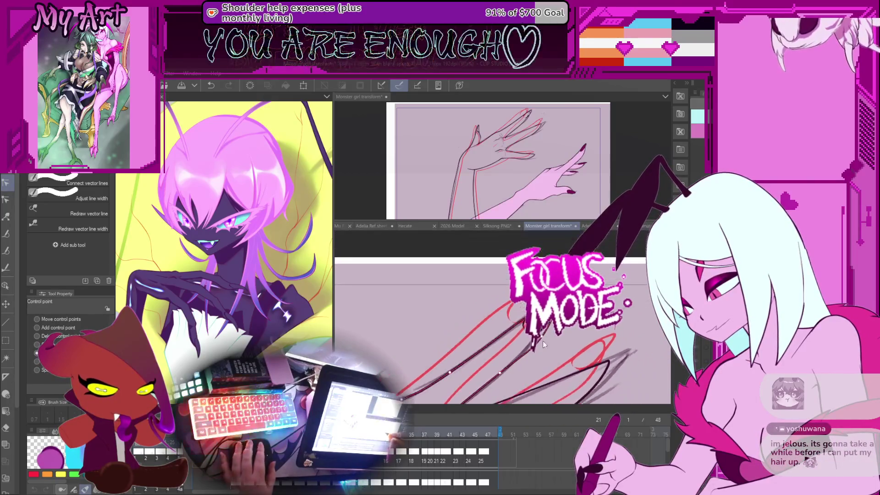
scroll(543, 340, "up", 2)
left_click(553, 363)
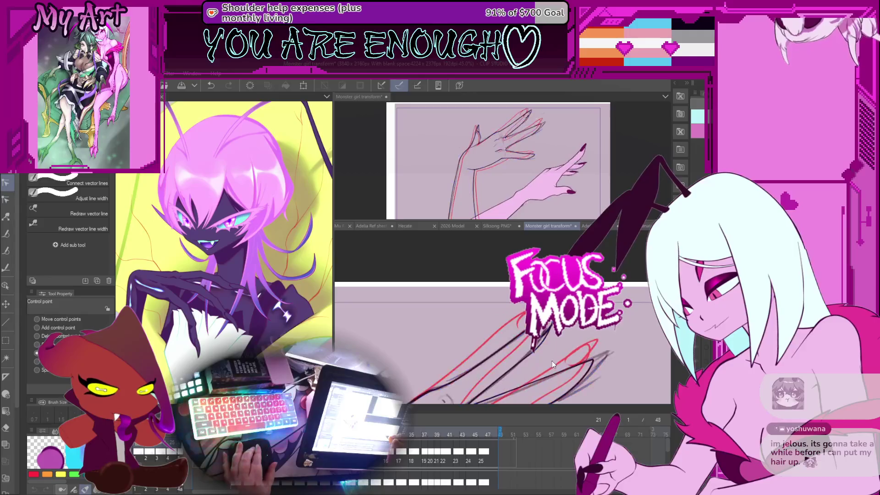
key("Right")
scroll(549, 360, "up", 1)
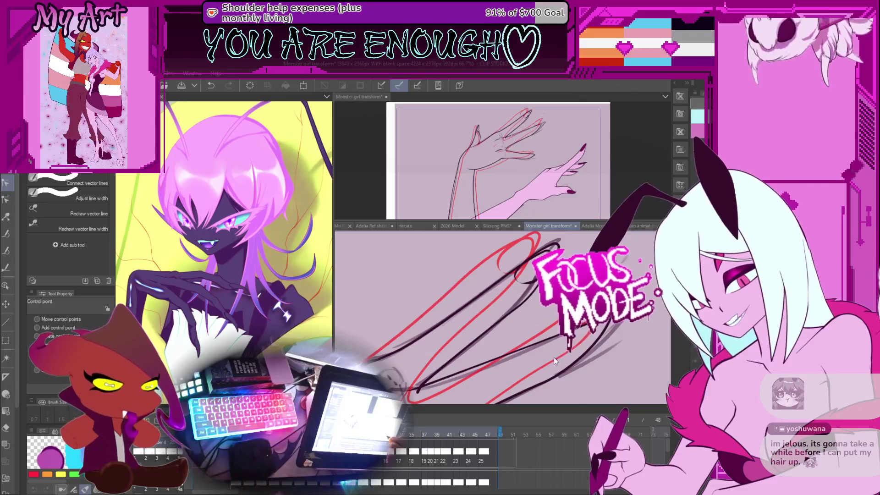
Step: Select the two black claw strokes, then deselect them with Ctrl+D
left_click(538, 340)
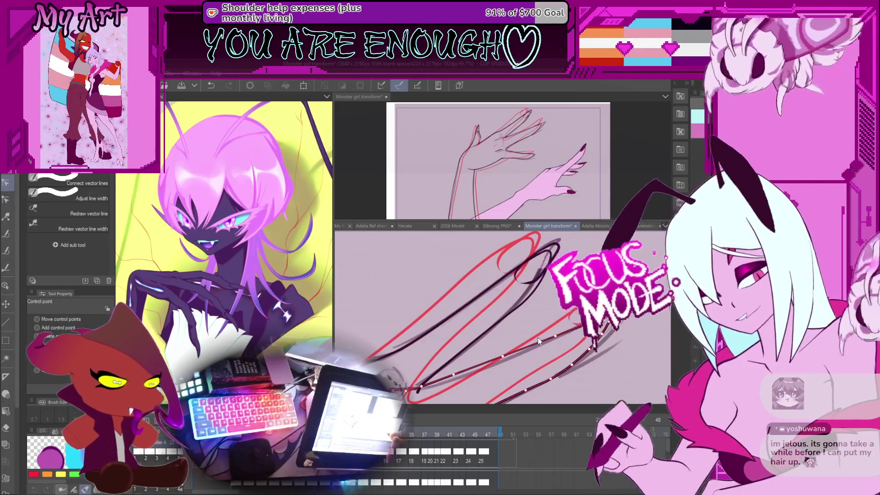
left_click(535, 323)
left_click(539, 347)
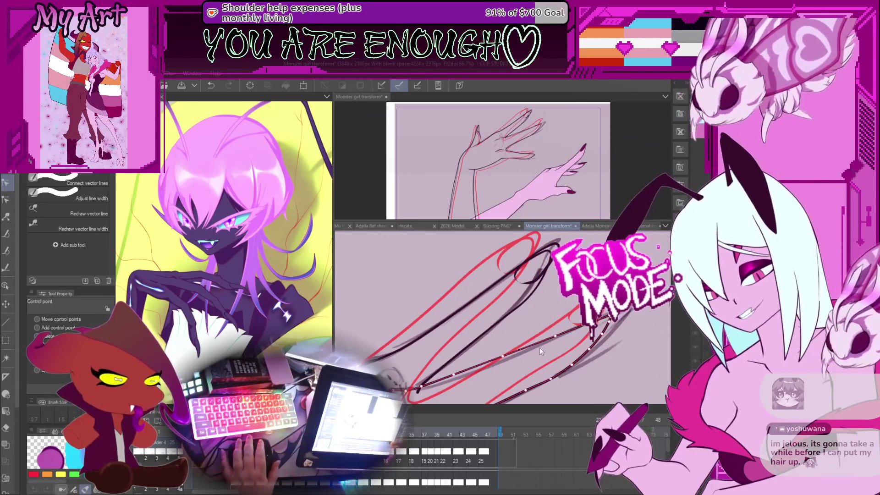
key("ctrl+d")
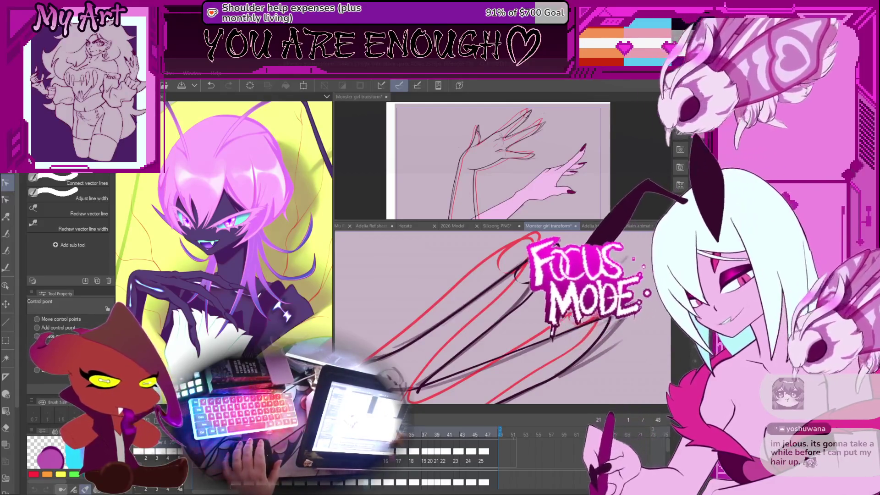
scroll(556, 243, "down", 5)
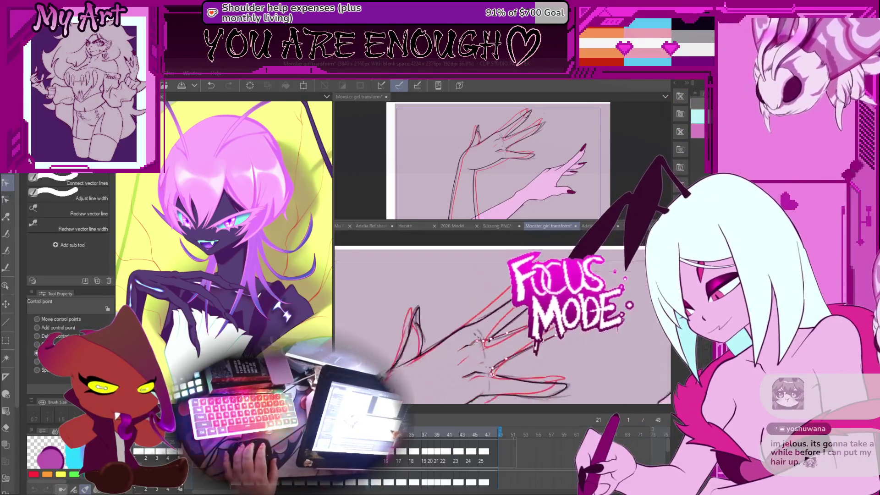
Step: Save the animation, step back to frame 19, and zoom in on the hand
key("ctrl+s")
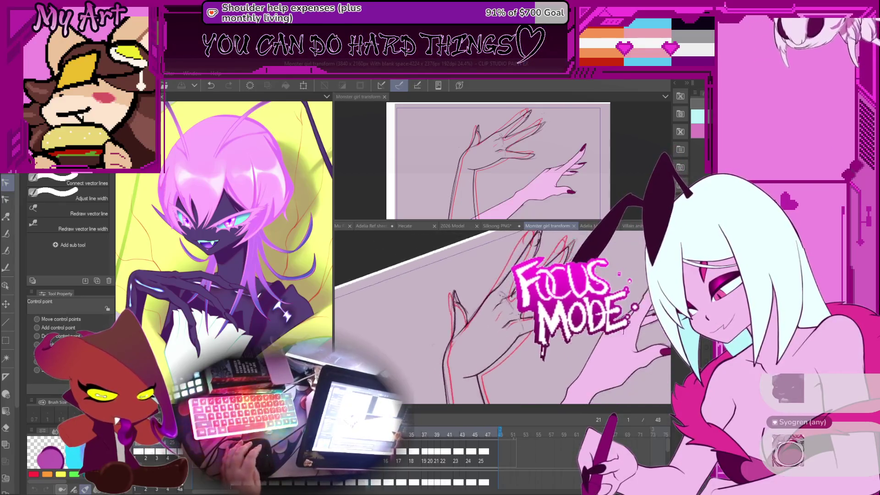
key("Left")
key("Left")
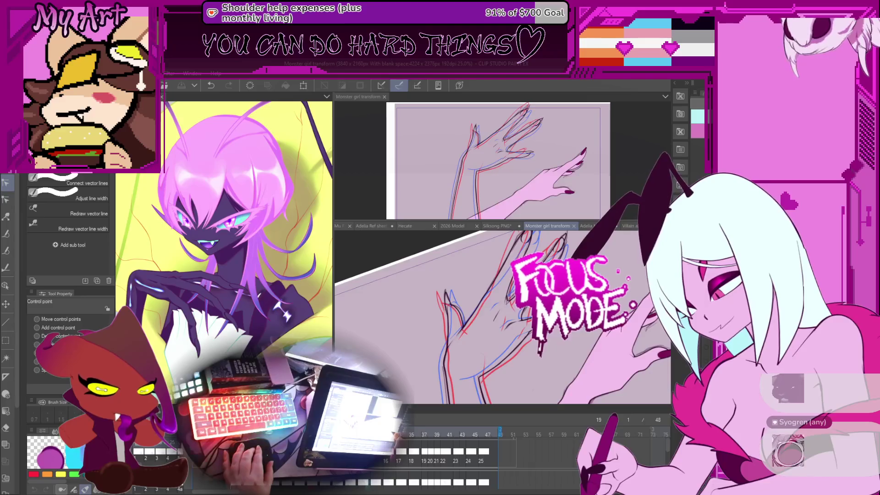
key("ctrl+plus")
key("ctrl+plus")
key("ctrl+plus")
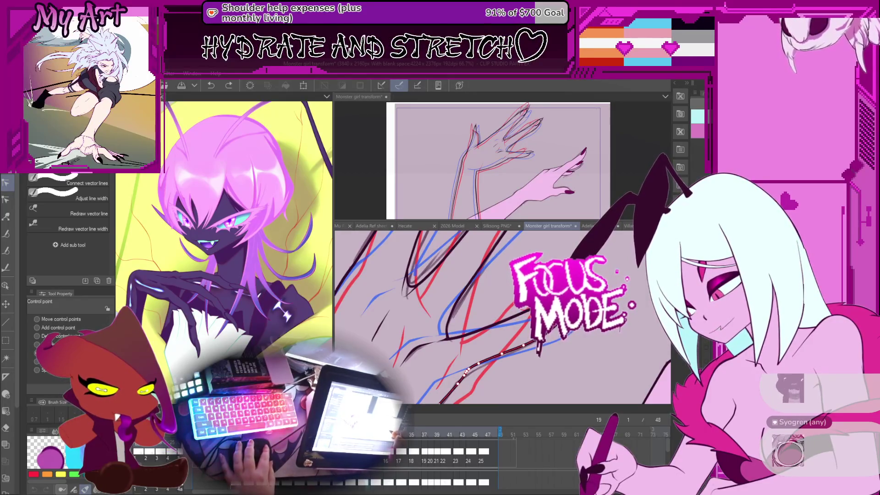
Step: Lasso-select a stray vector claw stroke on frame 19 and delete it
key("m")
key("o")
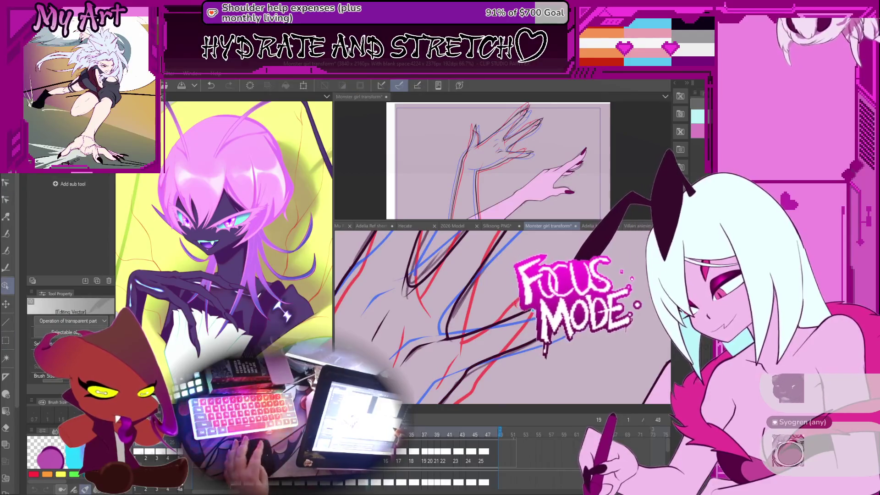
key("Delete")
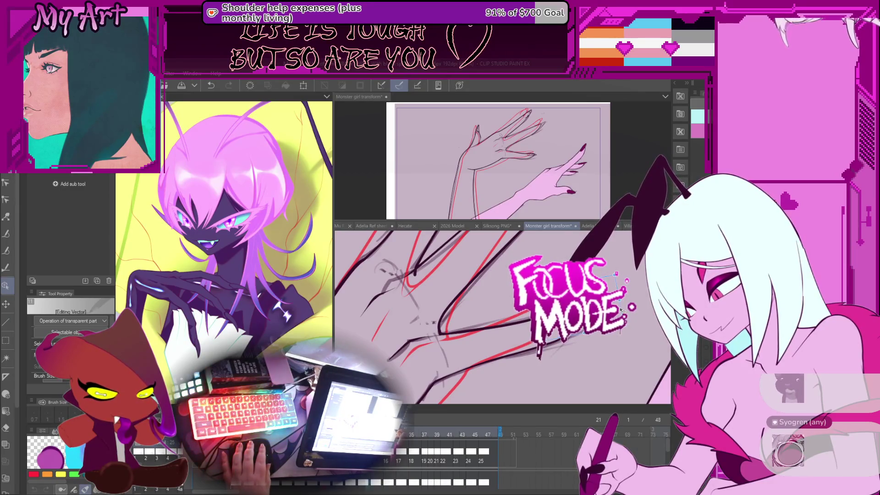
left_click_drag(622, 311, 618, 329)
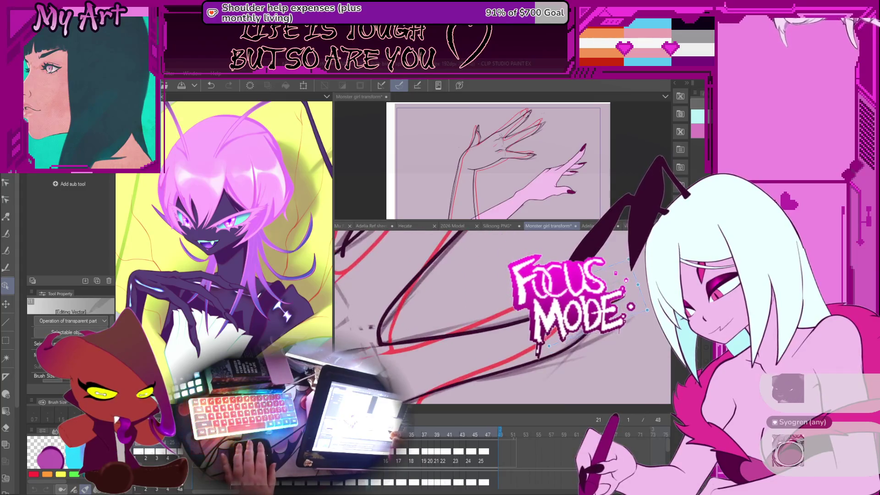
Step: Return to frame 19 and rotate the view along the claw strokes to correct their lines
key("y")
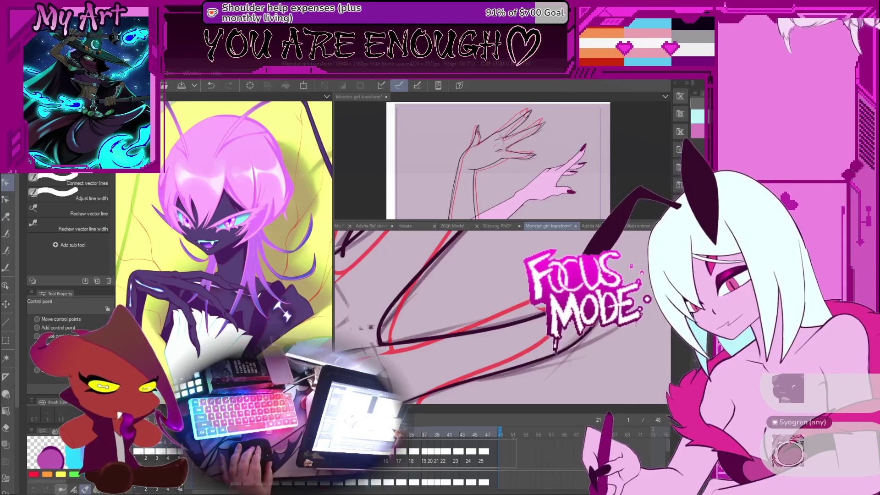
key("Left")
key("Left")
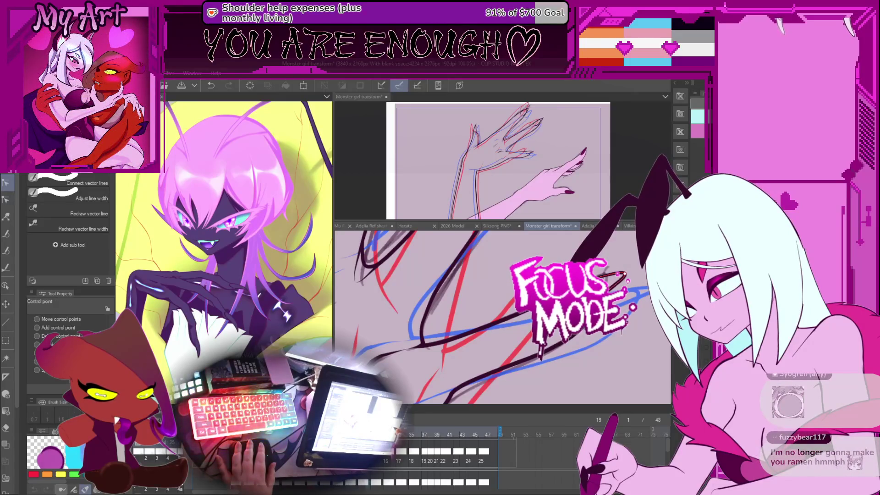
left_click_drag(555, 329, 575, 334)
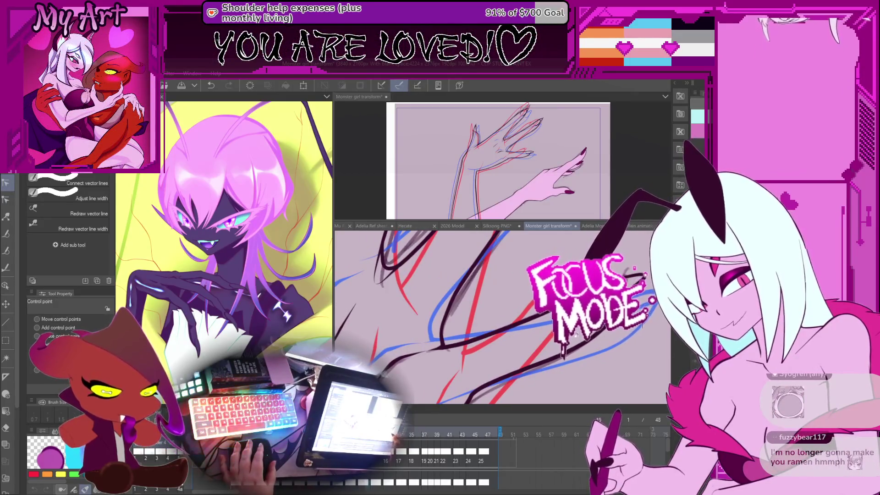
mouse_move(575, 367)
left_mouse_down()
mouse_move(639, 317)
mouse_move(518, 367)
left_mouse_up()
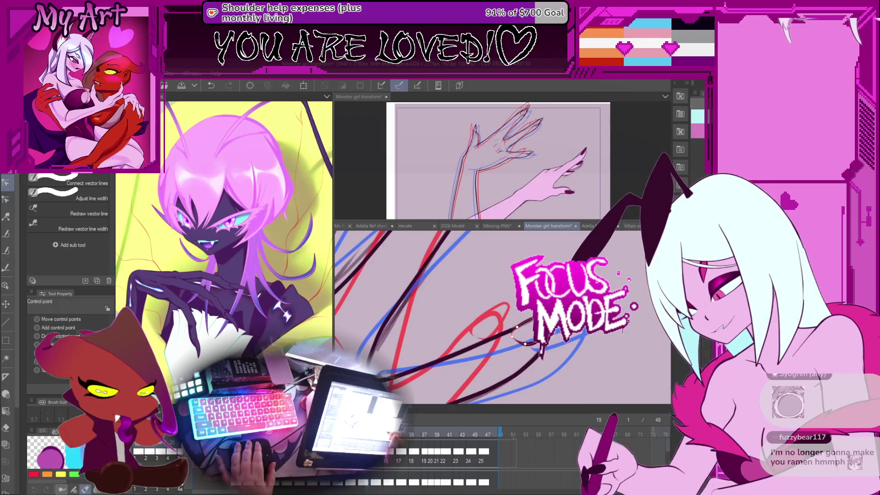
left_click_drag(552, 330, 536, 348)
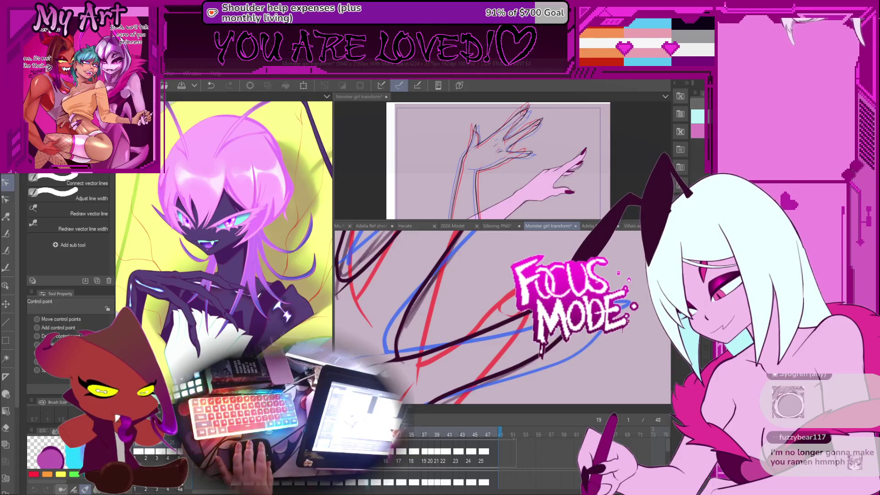
left_click_drag(540, 275, 527, 251)
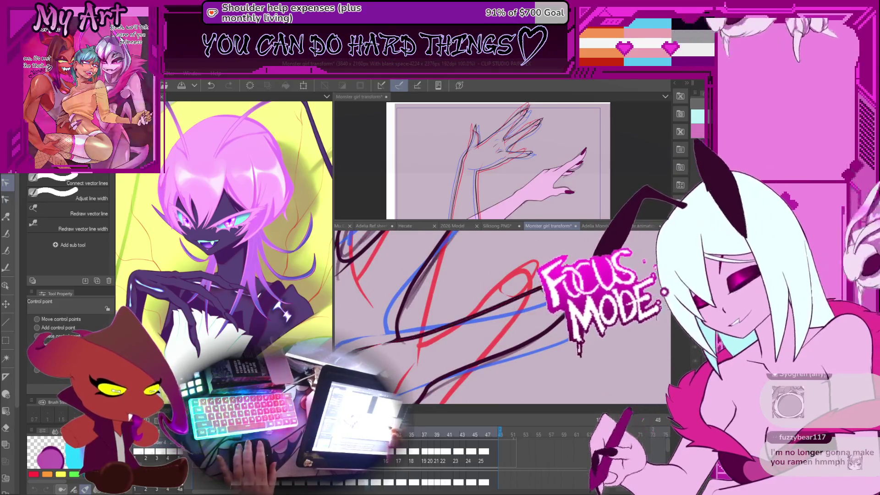
scroll(528, 251, "up", 4)
left_click_drag(528, 251, 500, 280)
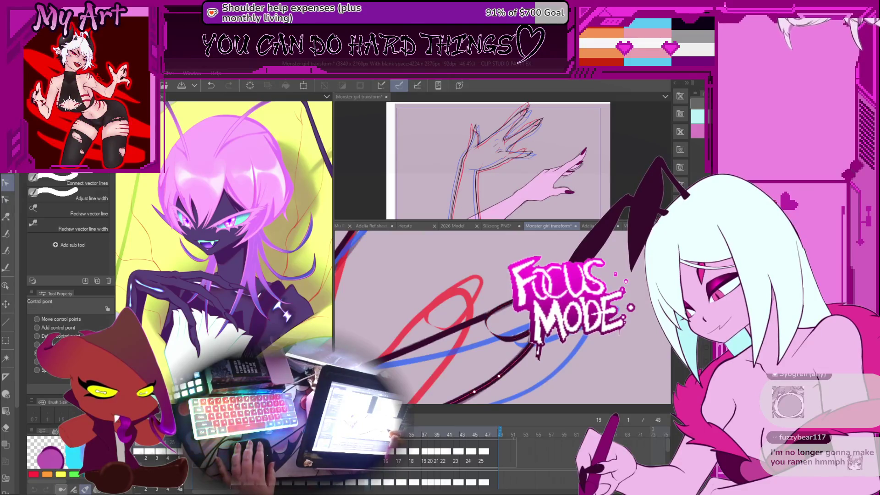
key("e")
scroll(546, 345, "down", 5)
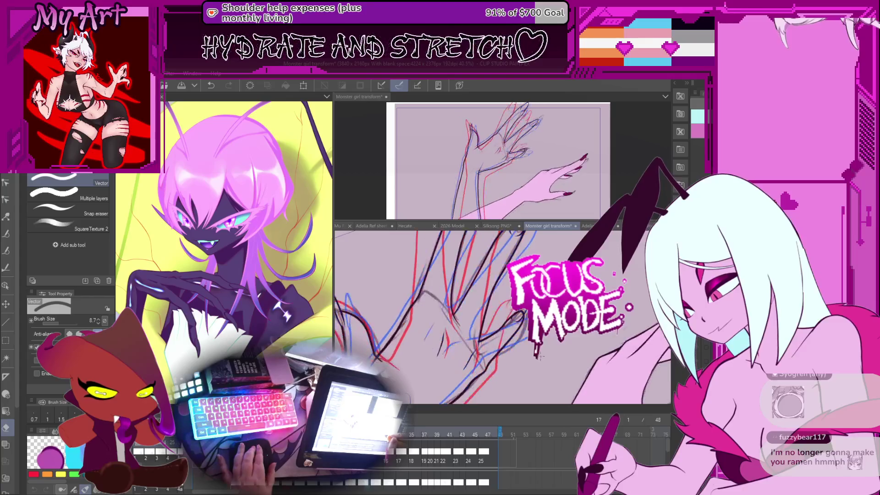
Step: Flip between neighbouring frames to compare them, settling on frame 17
key("Right")
key("Right")
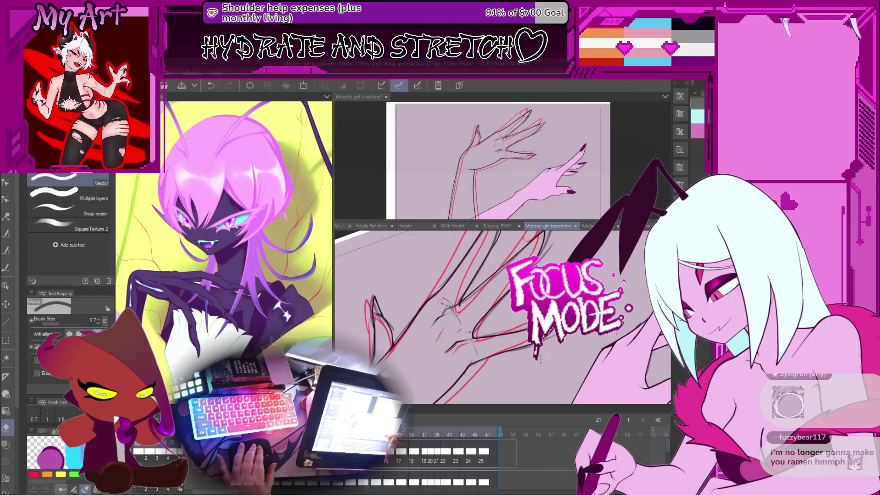
key("Right")
key("Left")
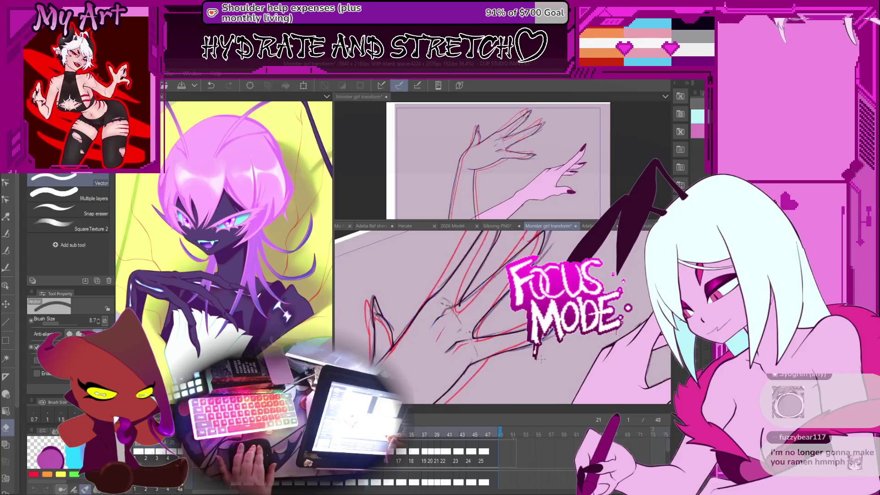
key("Left")
key("Left")
key("Left")
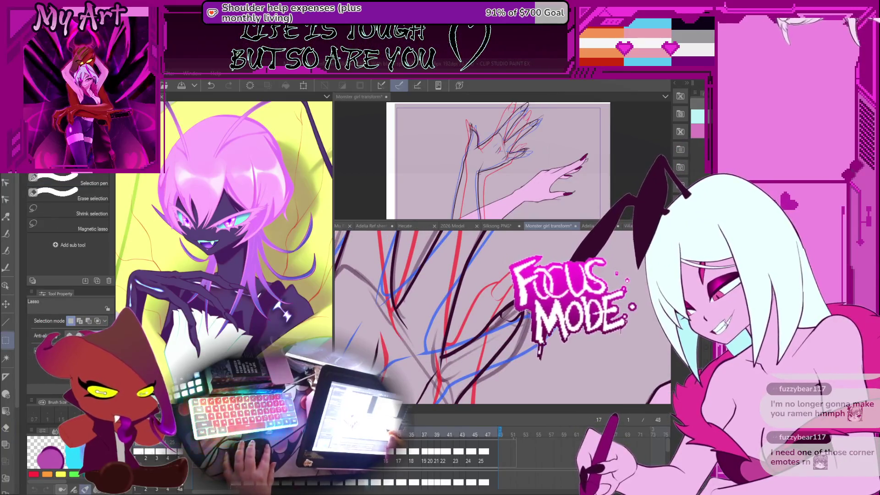
Step: Shift one black claw stroke on frame 17 slightly up and right, then advance to frame 21
key("o")
scroll(548, 271, "up", 1)
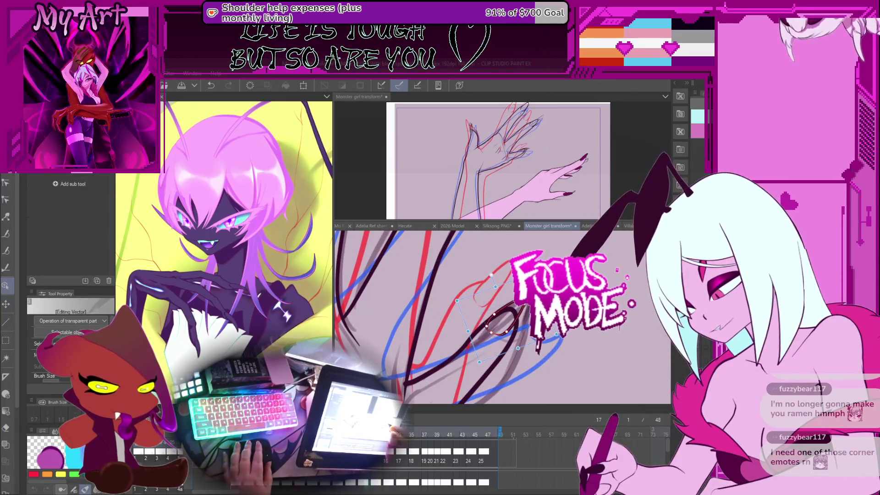
left_click_drag(534, 271, 539, 262)
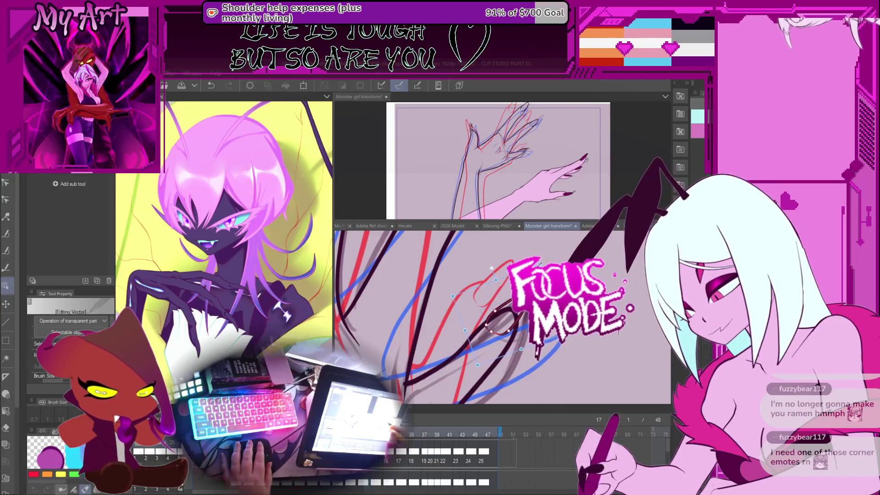
left_click_drag(495, 320, 502, 316)
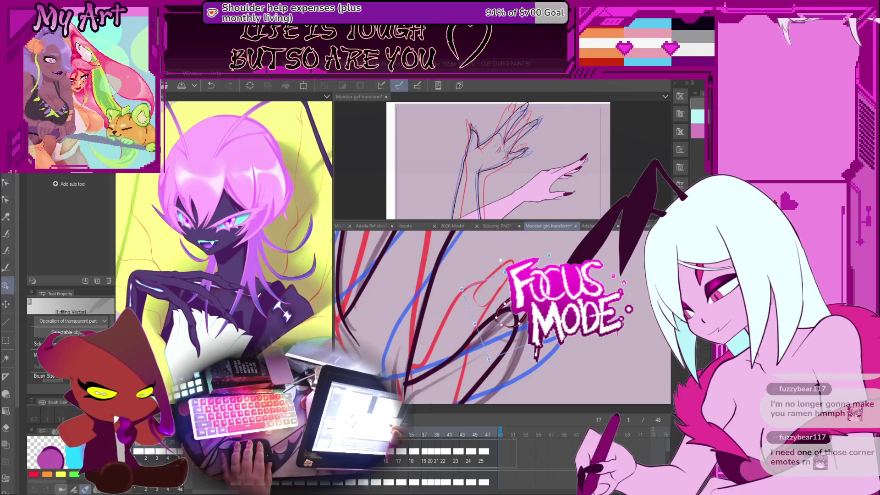
left_click(476, 330)
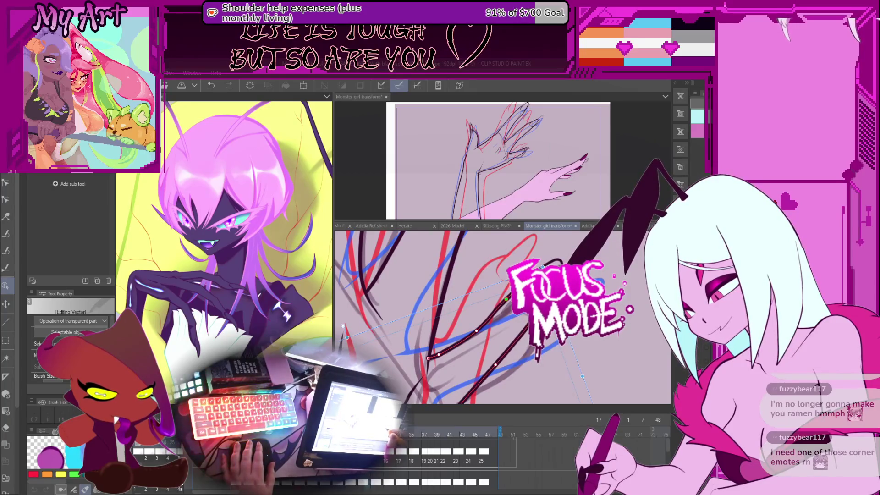
key("y")
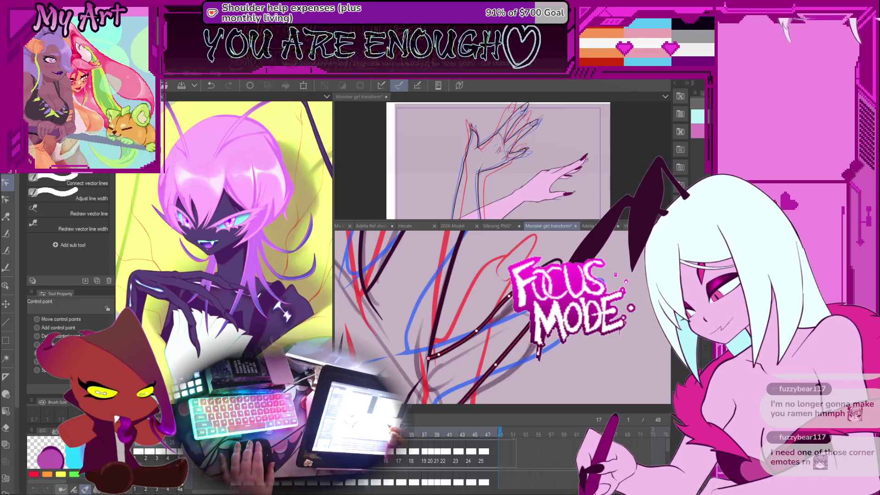
key("ctrl+plus")
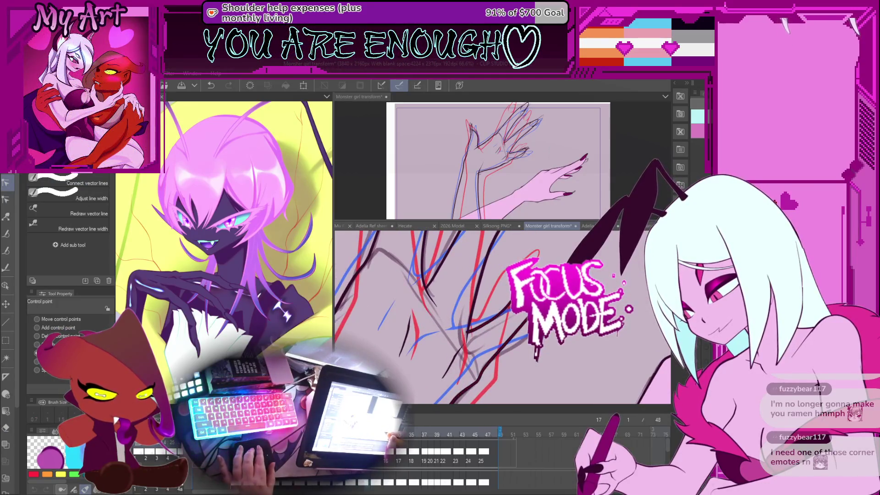
key("Right")
key("Right")
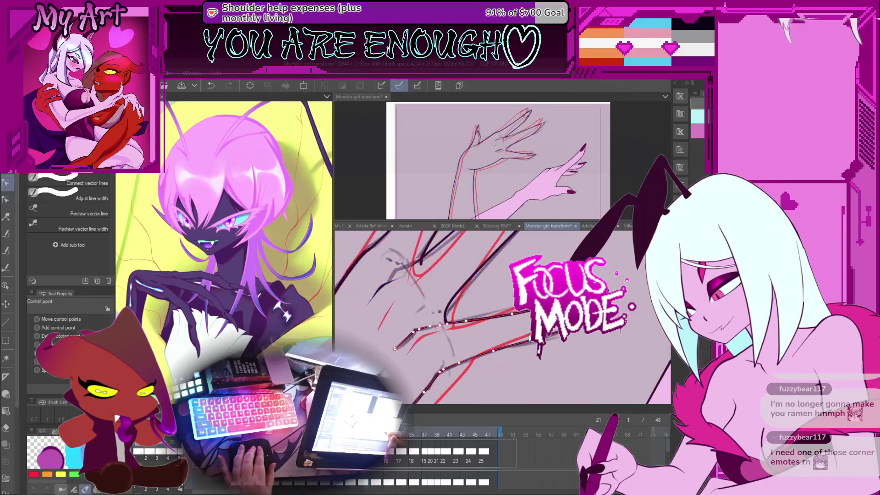
Step: Adjust a black finger stroke on frame 21, then undo the change with Ctrl+Z
left_click(465, 285)
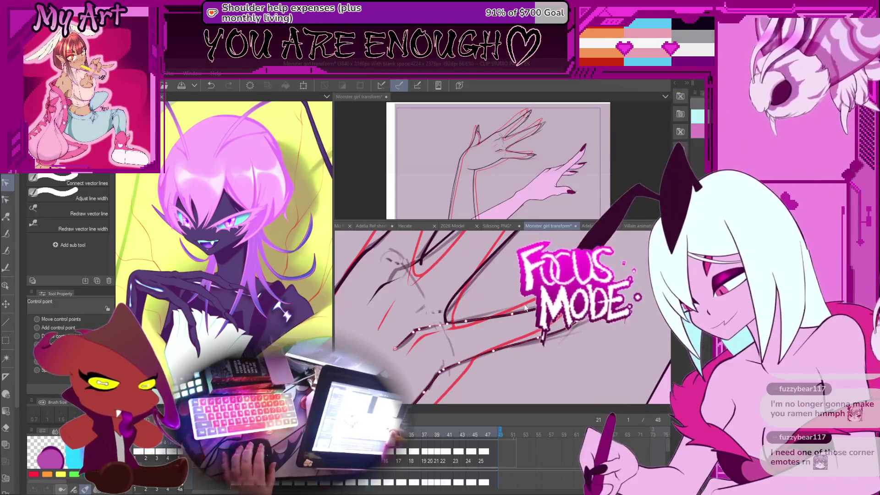
key("ctrl+plus")
key("ctrl+plus")
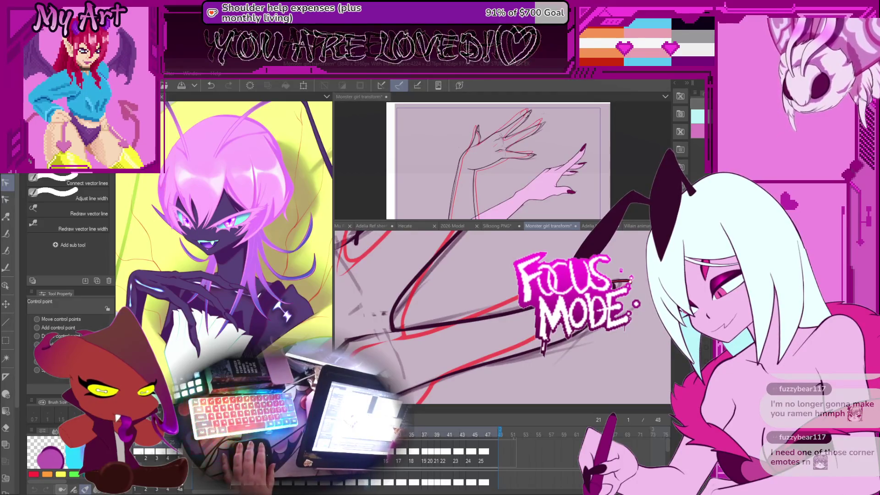
key("ctrl+z")
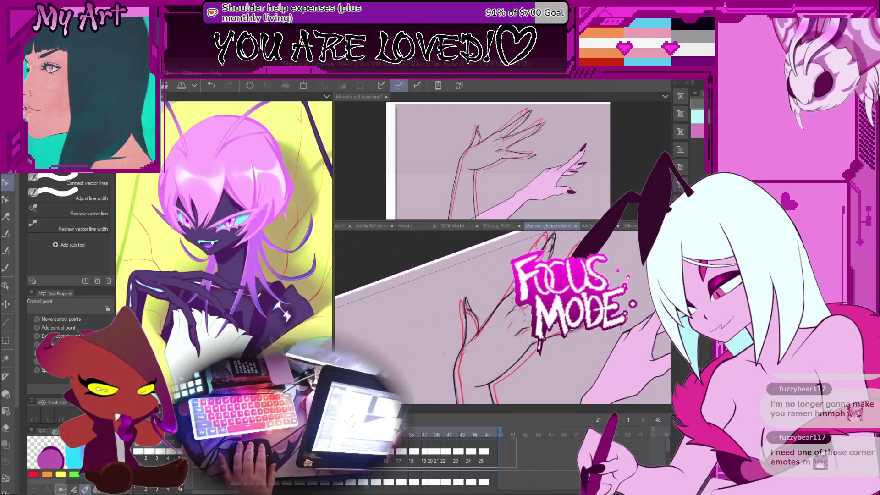
Step: View frame 19 for comparison, then return to frame 21 with the Object tool active
key("ctrl+Left")
key("ctrl+Left")
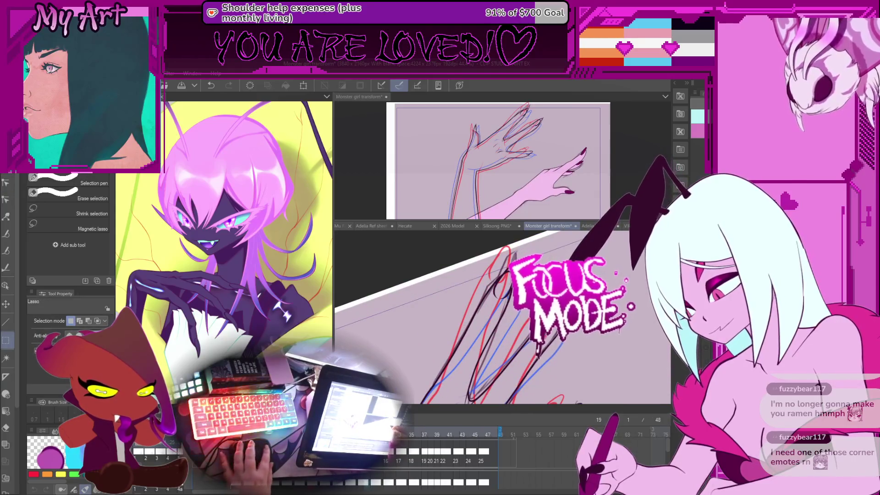
key("o")
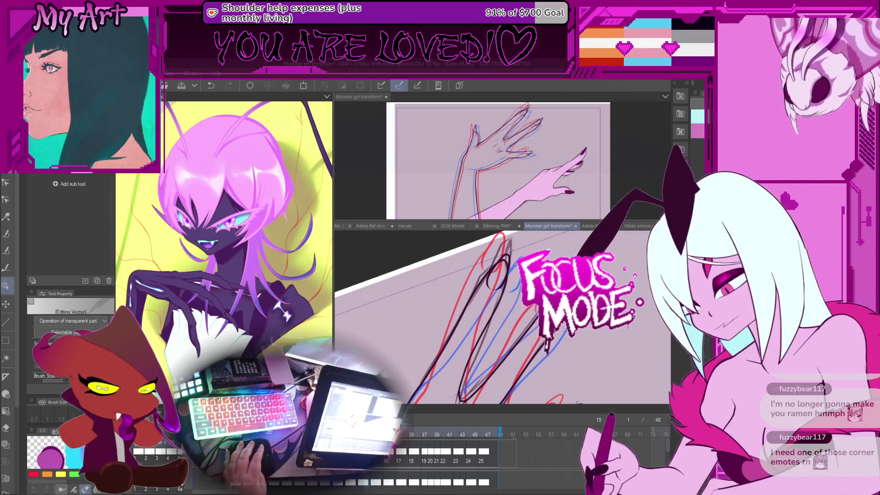
key("Right")
key("Right")
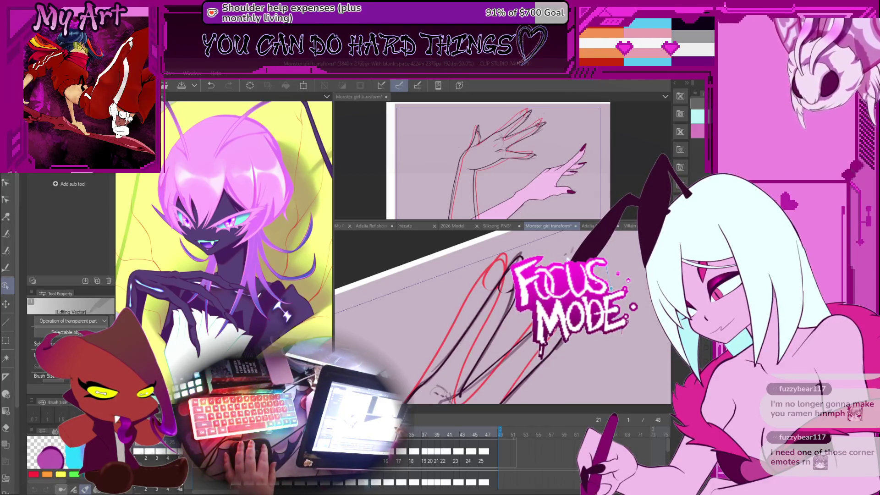
scroll(595, 275, "up", 3)
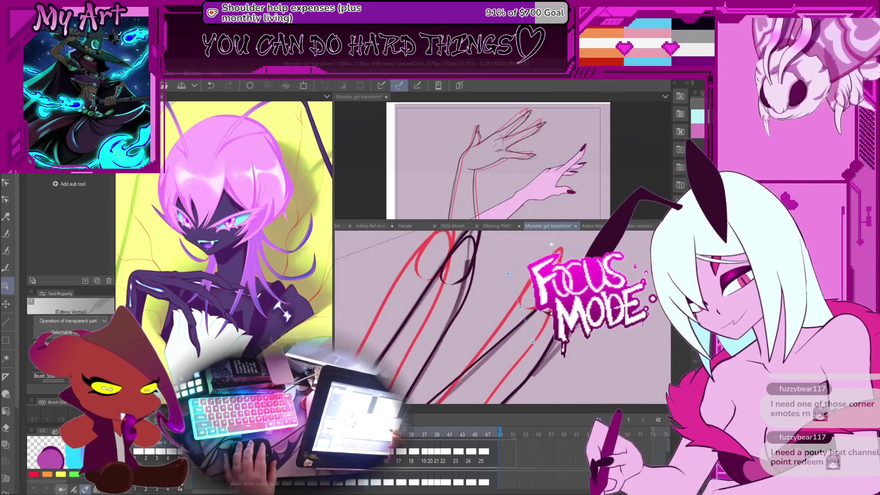
Step: Inspect a claw stroke near the fingertips, then deselect it and frame the fingertip strokes
left_click(523, 307)
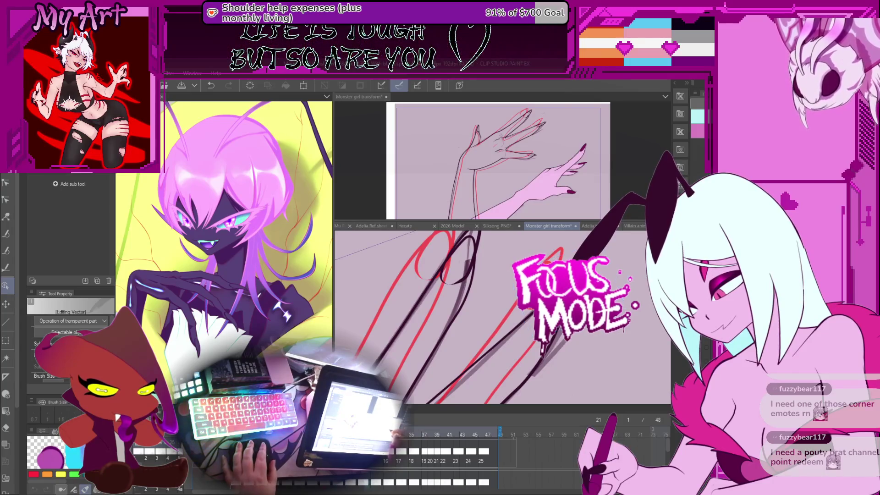
scroll(502, 316, "right", 2)
key("ctrl+d")
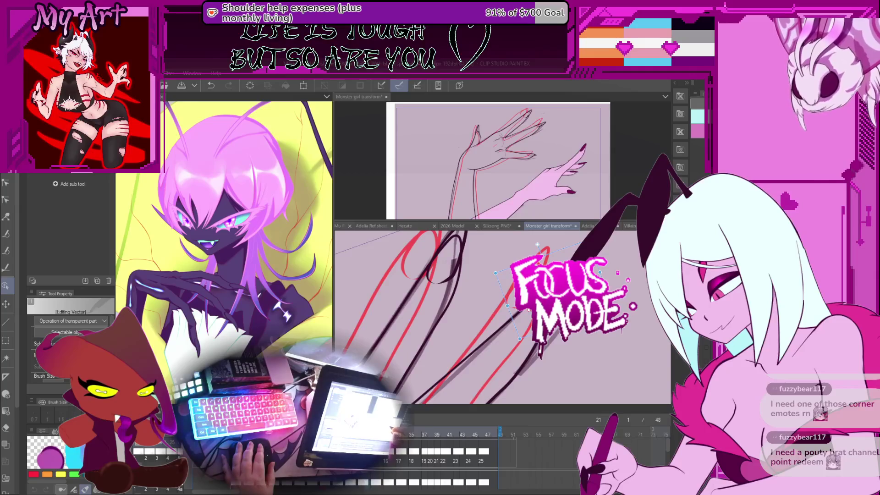
mouse_move(548, 367)
left_mouse_down()
mouse_move(567, 340)
mouse_move(549, 350)
left_mouse_up()
Step: Reshape three claw and finger curves on frame 21 using Correct line control points
key("y")
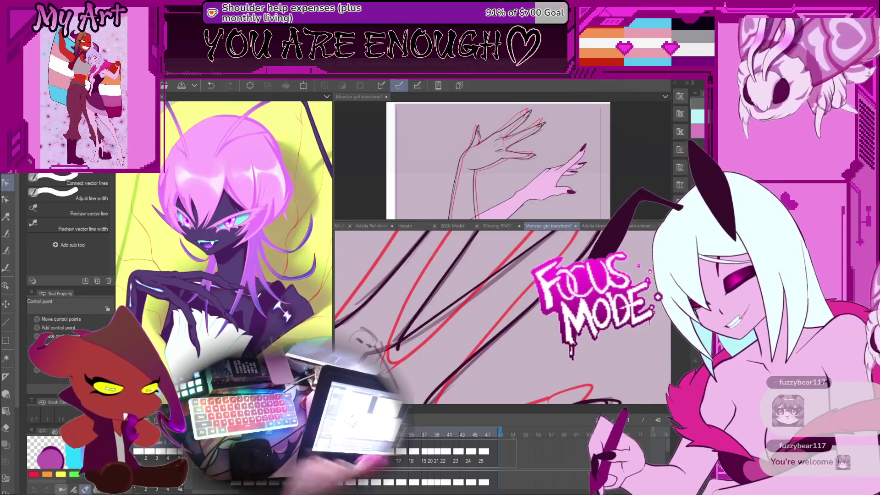
mouse_move(499, 268)
left_mouse_down()
mouse_move(447, 321)
mouse_move(420, 320)
mouse_move(462, 322)
left_mouse_up()
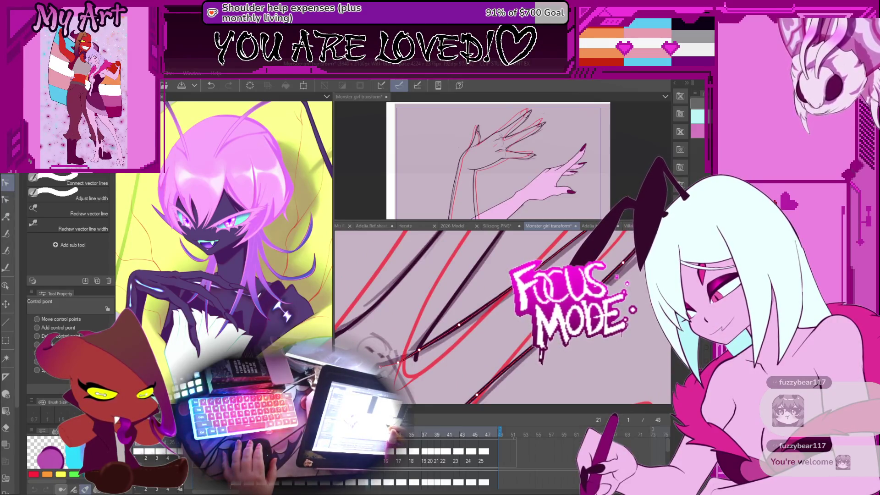
mouse_move(477, 321)
left_mouse_down()
mouse_move(451, 280)
mouse_move(505, 294)
left_mouse_up()
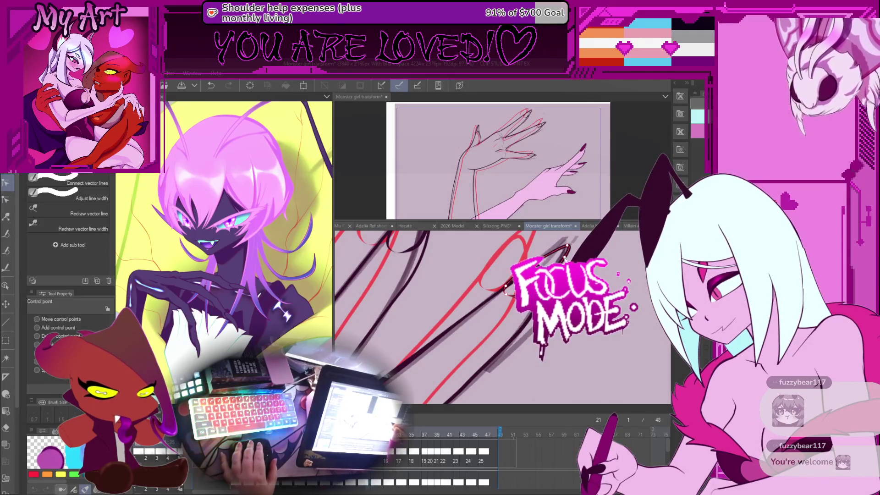
left_click_drag(565, 259, 529, 318)
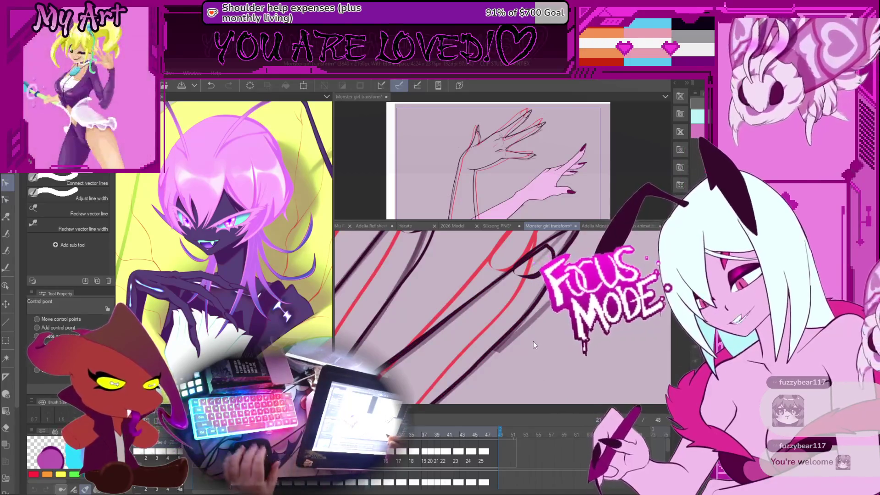
scroll(532, 341, "down", 3)
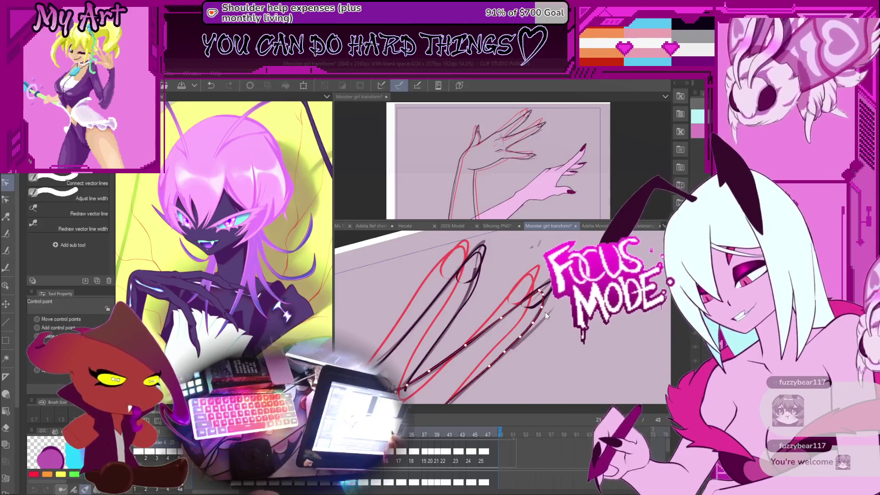
scroll(545, 312, "up", 2)
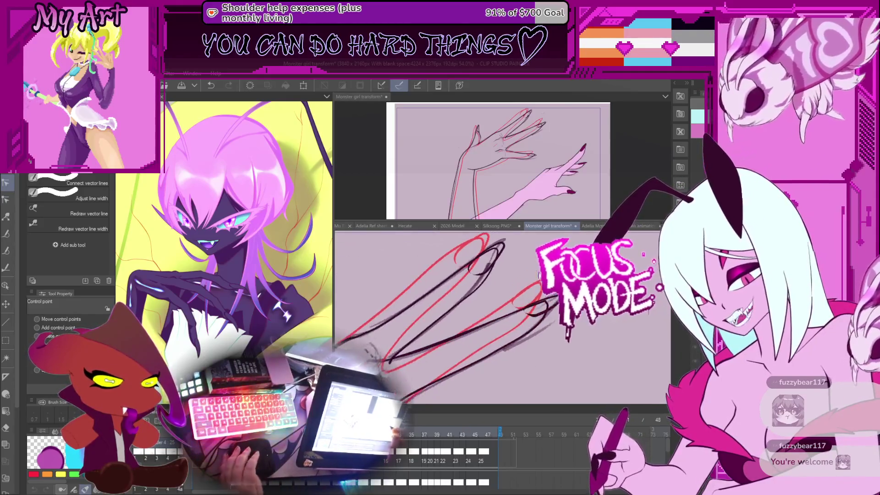
scroll(539, 275, "down", 5)
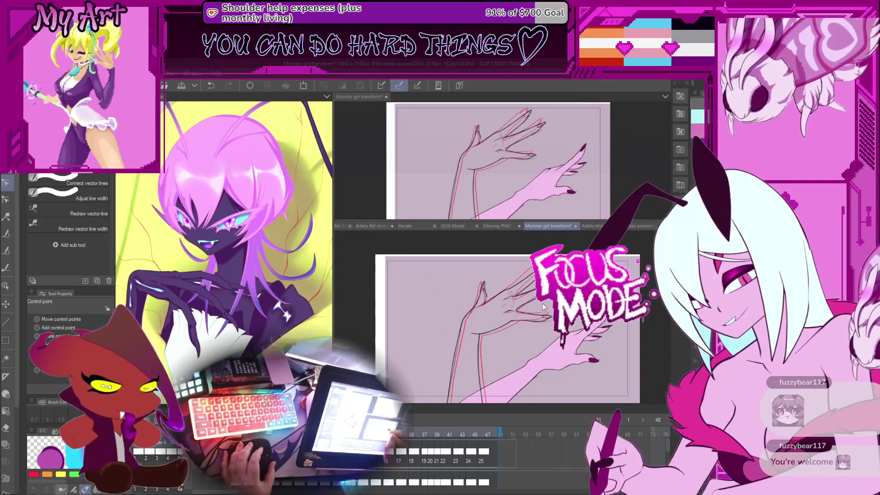
scroll(543, 303, "up", 1)
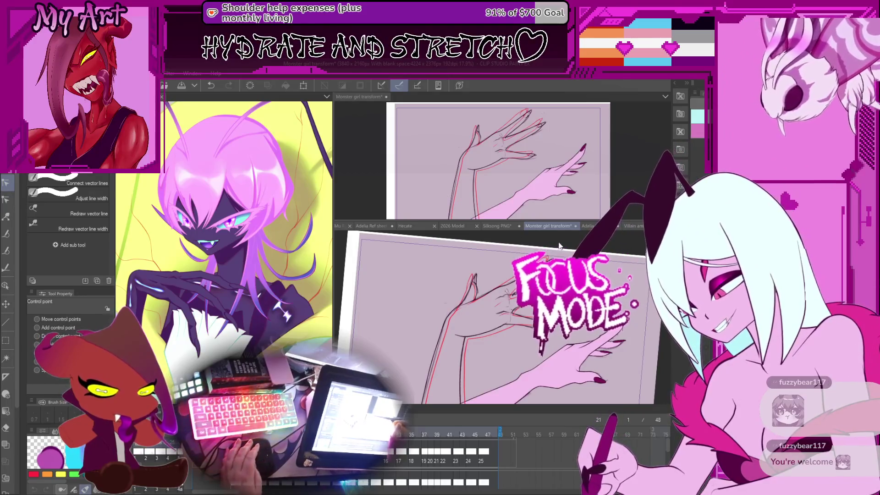
scroll(554, 251, "up", 5)
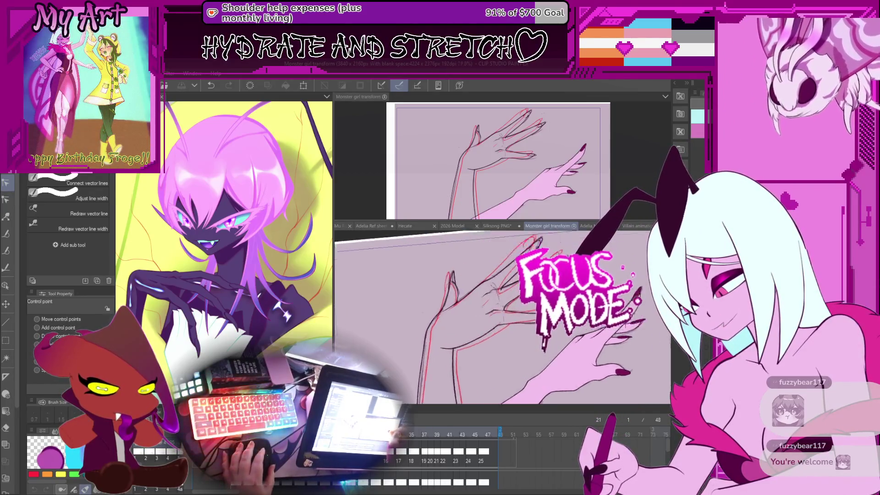
scroll(523, 352, "down", 2)
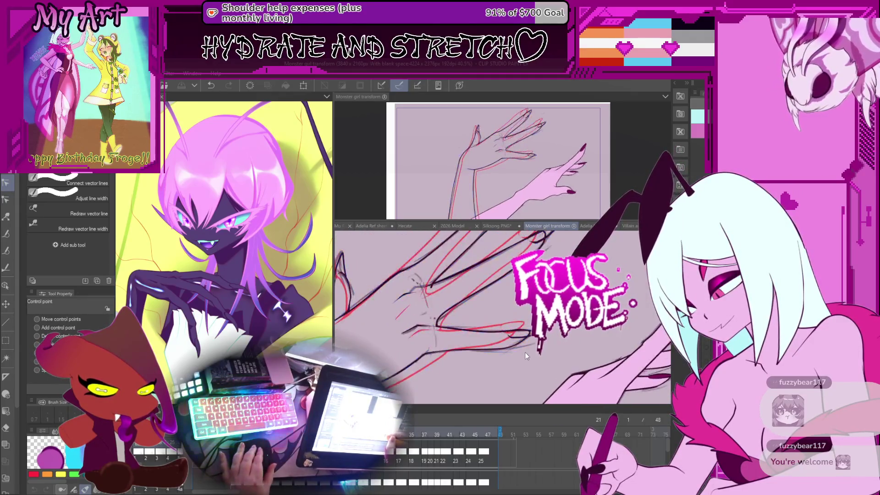
scroll(523, 346, "up", 4)
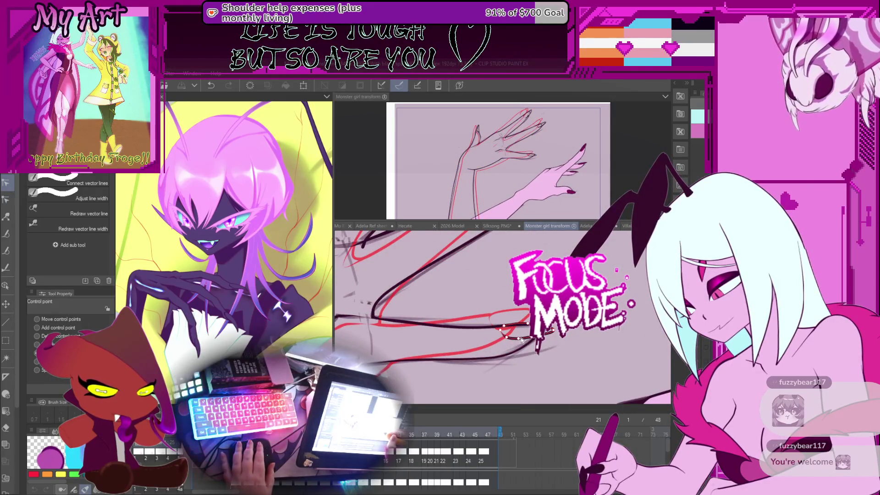
scroll(520, 323, "down", 5)
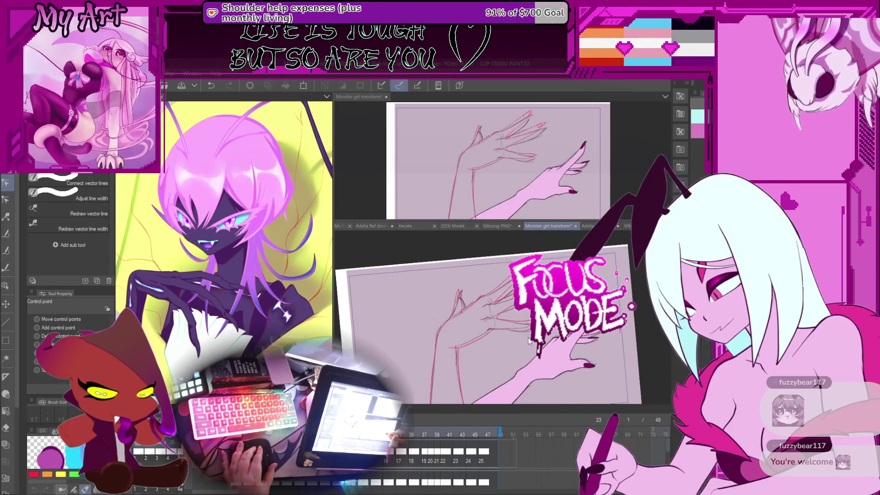
Step: Flip between frames 21 and 23 to compare the cleaned claw lines
key("Left")
key("Left")
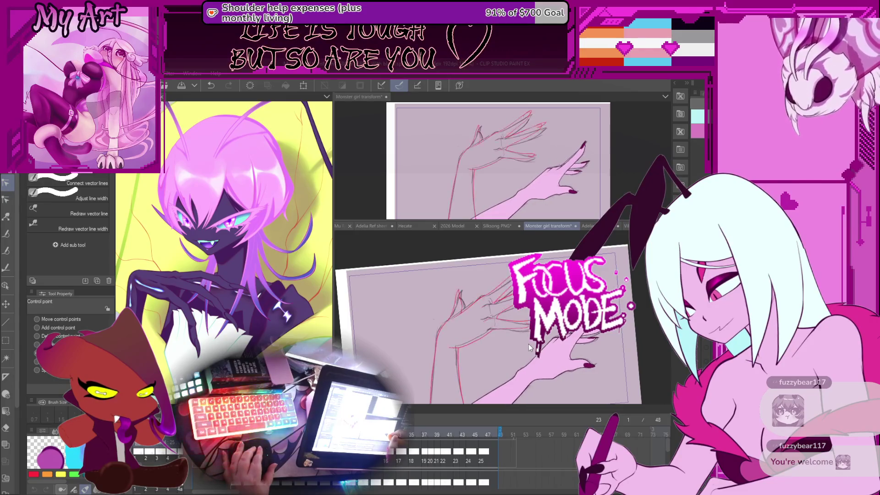
key("Right")
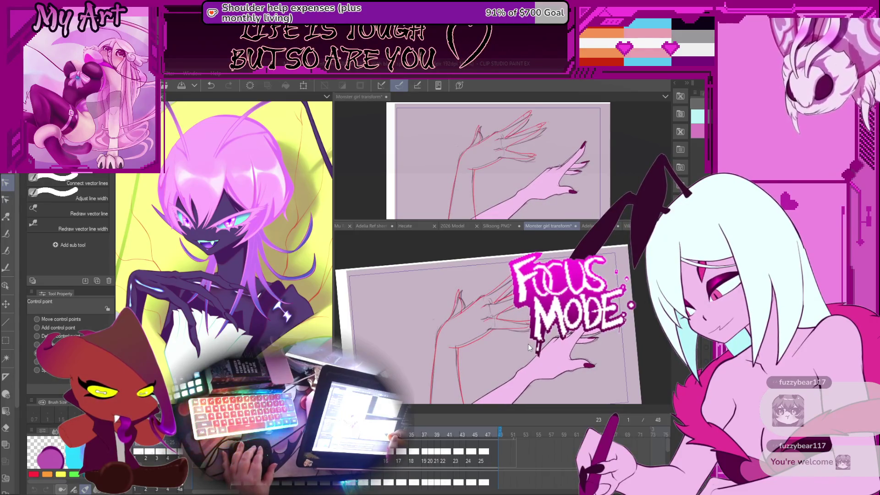
key("Left")
key("Right")
key("Right")
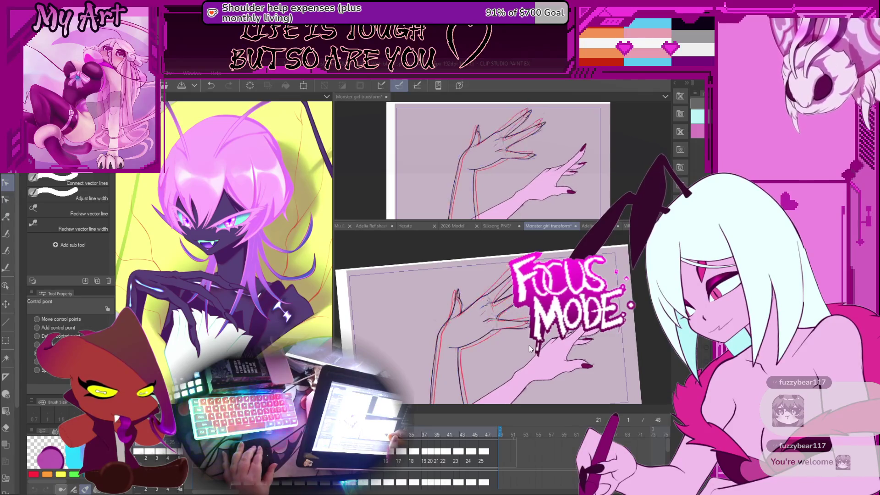
key("Left")
key("Left")
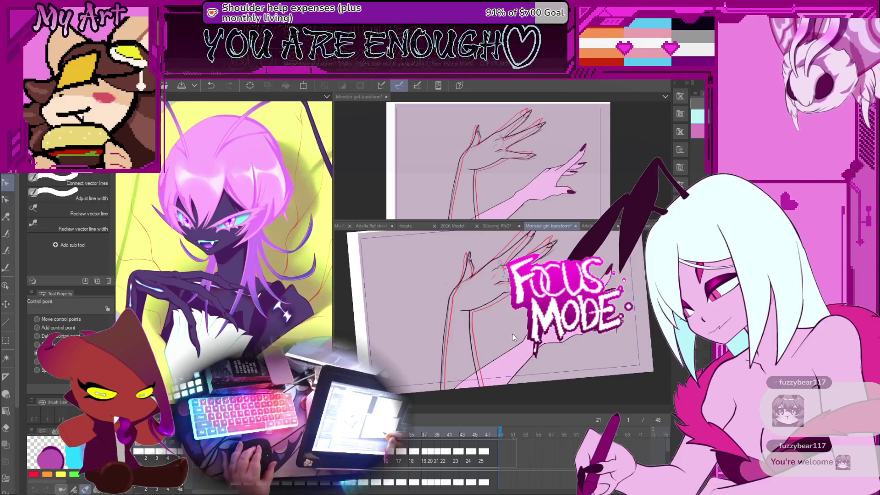
key("Right")
key("Right")
key("m")
key("Left")
key("Left")
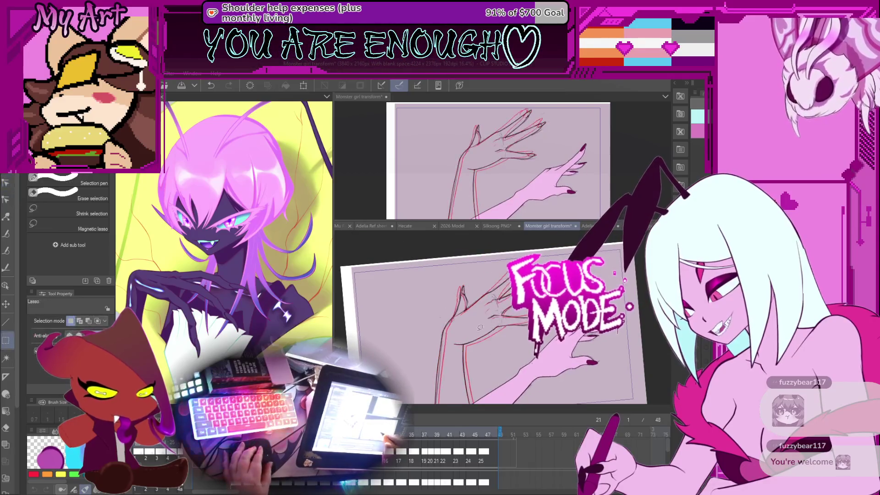
Step: Select the upper hand's vector lines and the hand's outer edge line to inspect them
left_click_drag(463, 281, 516, 347)
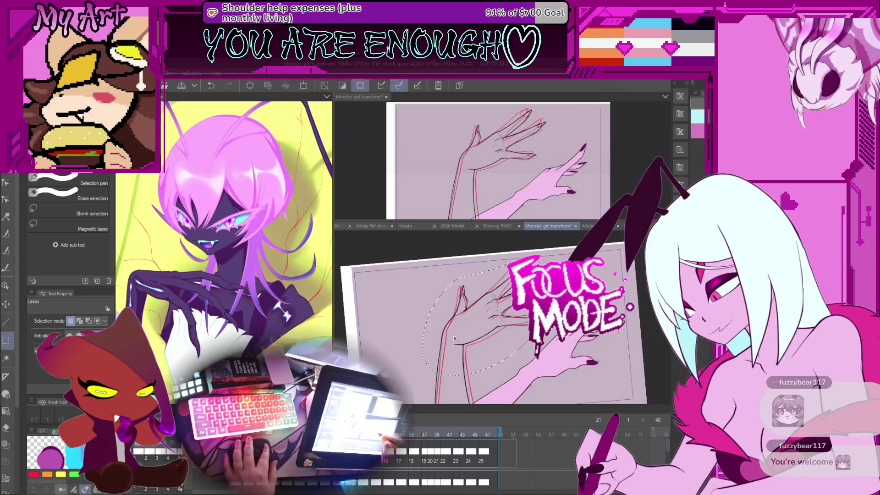
key("o")
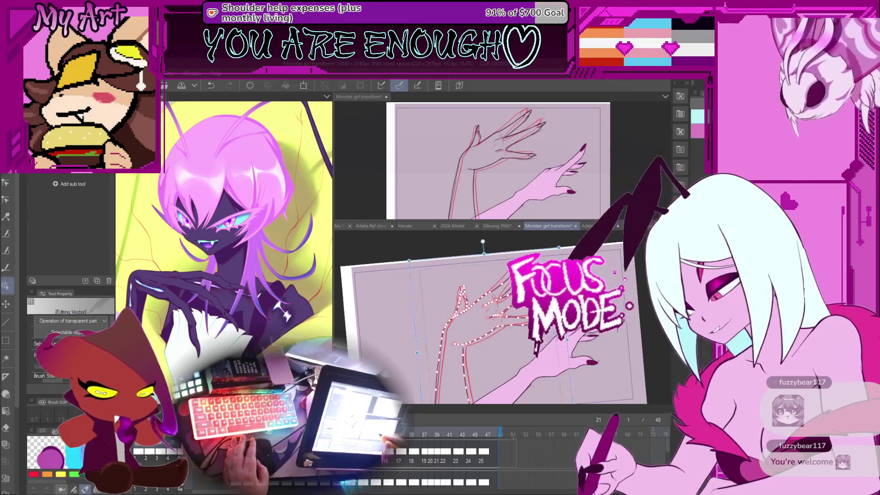
key("Right")
key("Right")
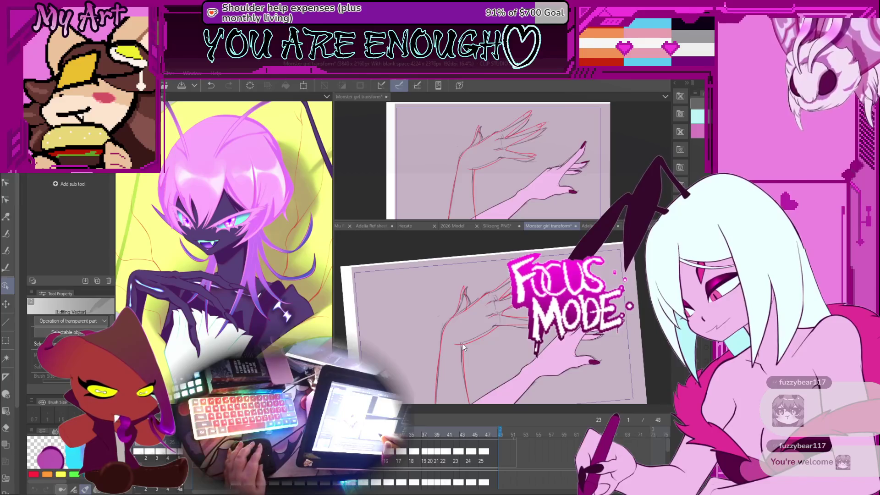
mouse_move(463, 343)
left_mouse_down()
mouse_move(492, 312)
mouse_move(431, 312)
left_mouse_up()
scroll(492, 311, "up", 3)
left_click(436, 304)
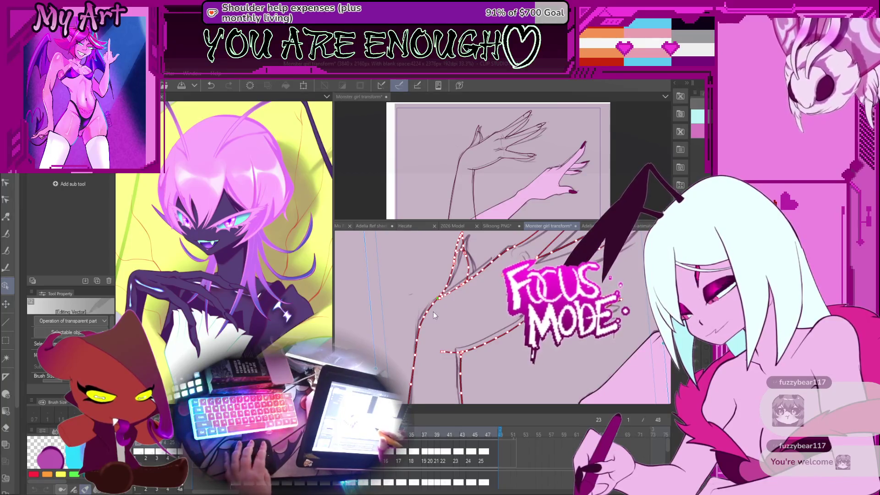
key("y")
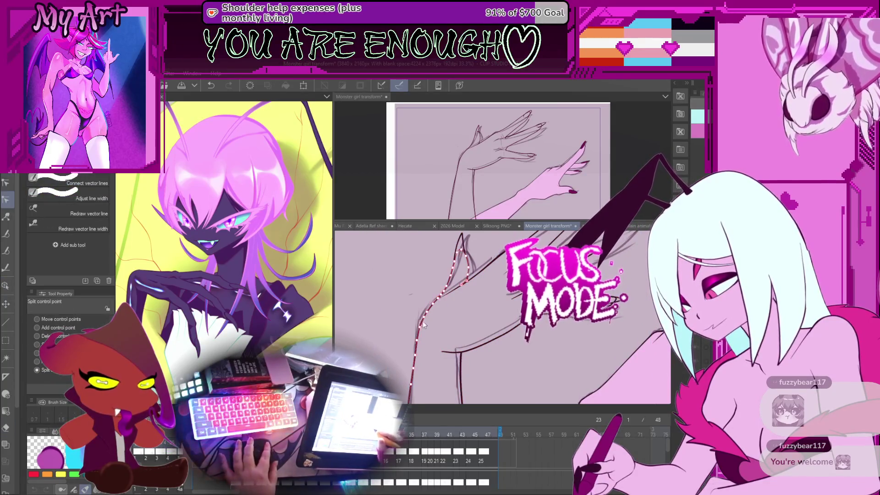
scroll(421, 320, "down", 3)
Step: Lasso the whole hand and nudge its vector lines a few pixels right and down
key("m")
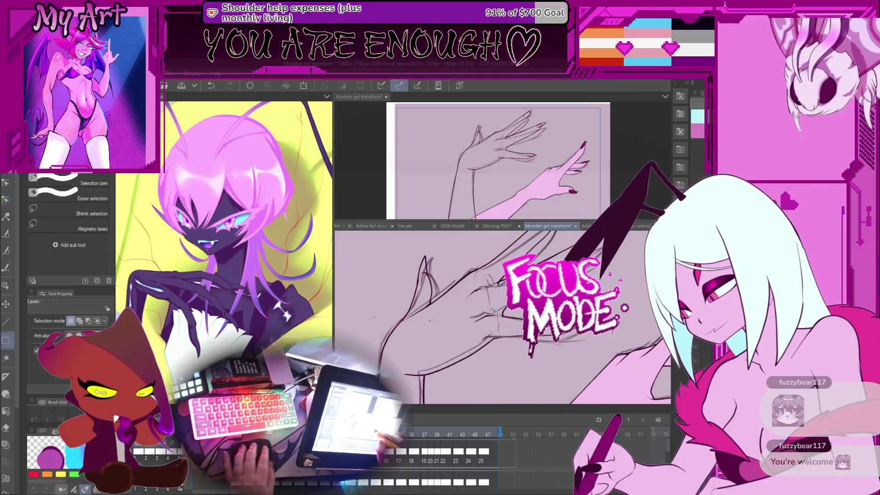
mouse_move(417, 289)
left_mouse_down()
mouse_move(423, 349)
mouse_move(515, 321)
left_mouse_up()
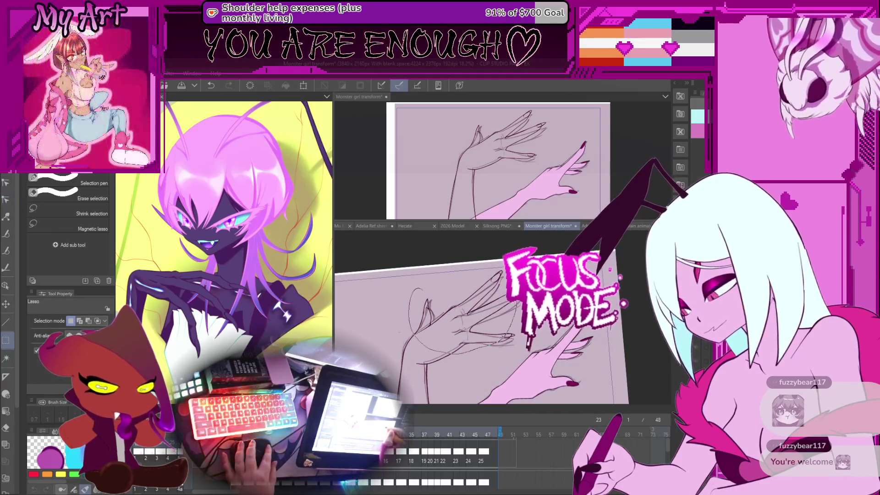
key("o")
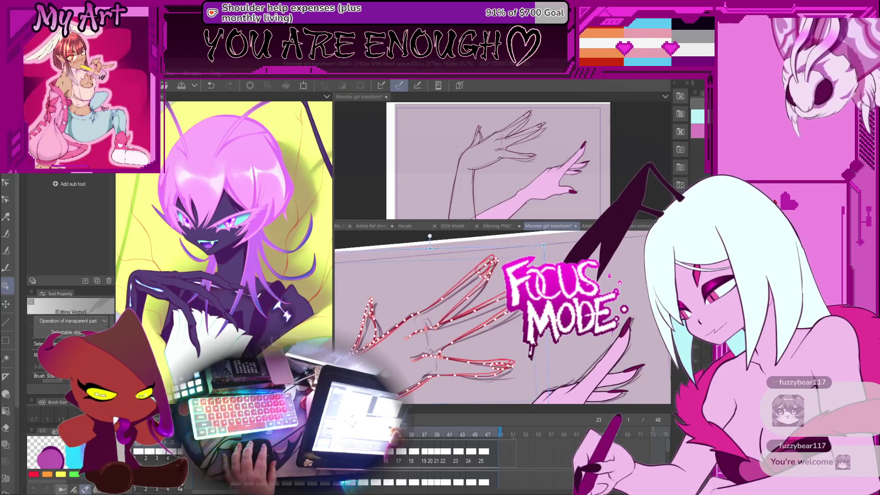
left_click_drag(458, 320, 460, 323)
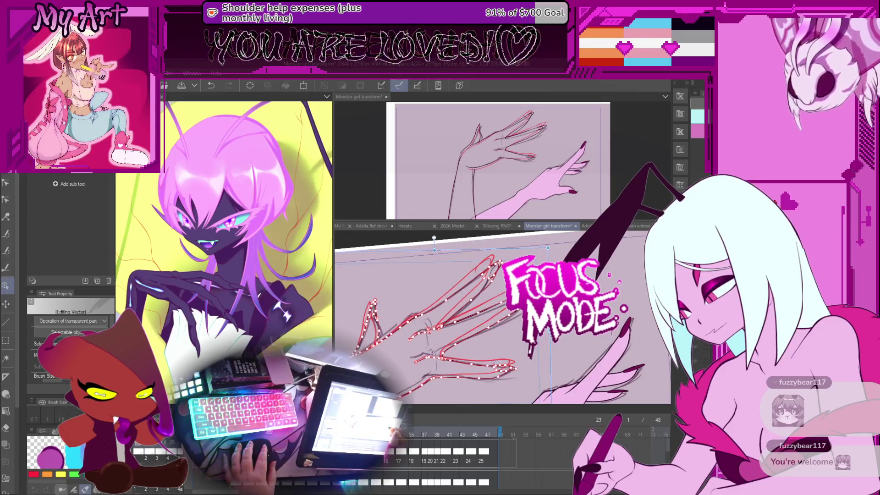
scroll(485, 323, "down", 2)
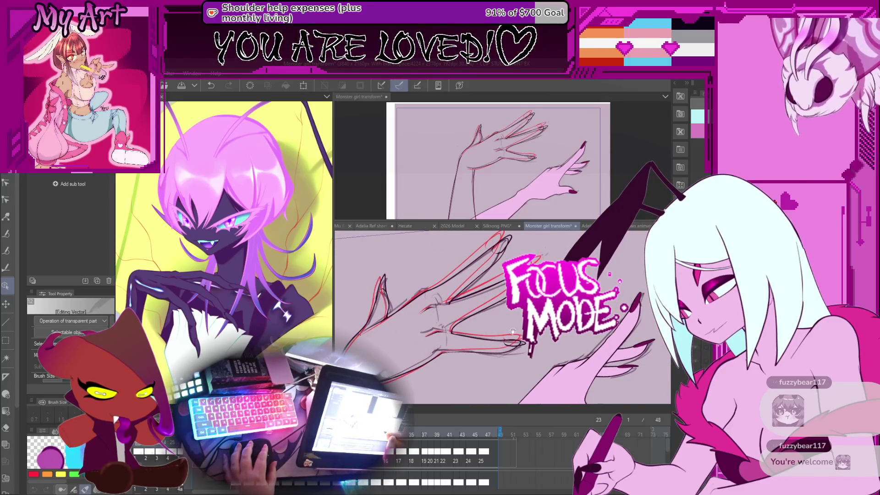
scroll(508, 321, "up", 2)
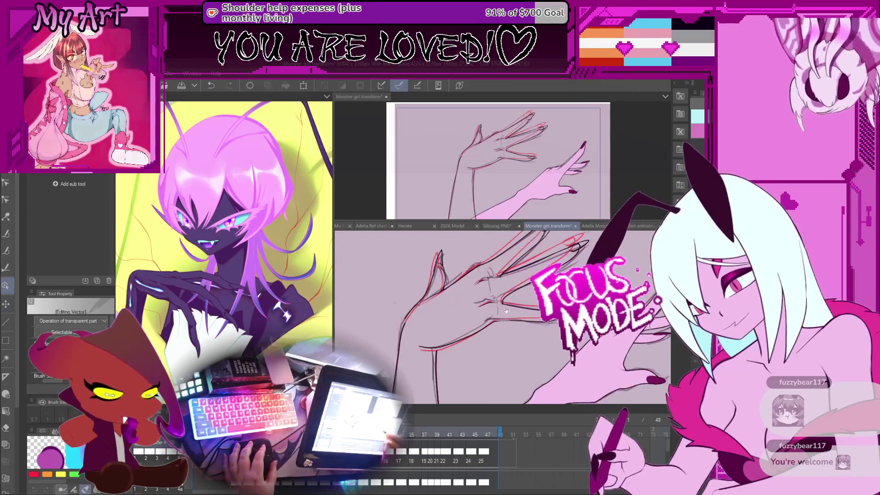
Step: Pull a lower-left curve's endpoint further outward with Correct line control points
key("y")
left_click_drag(495, 346, 514, 341)
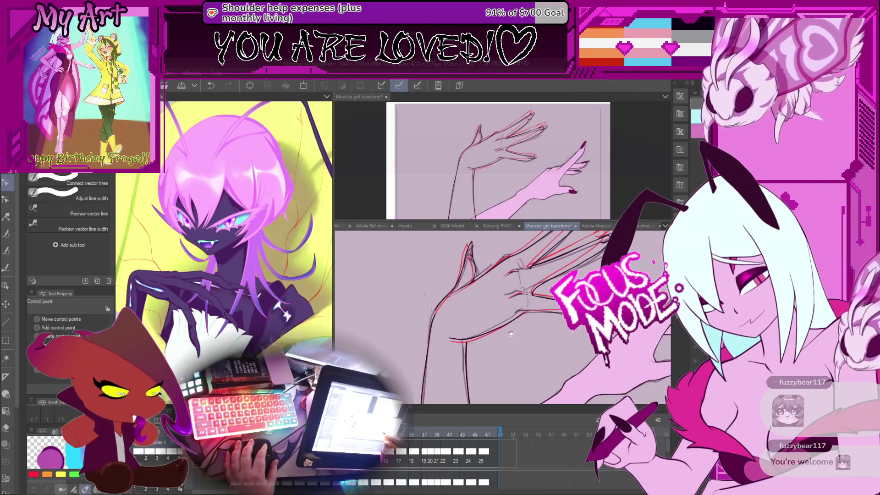
left_click_drag(434, 319, 446, 328)
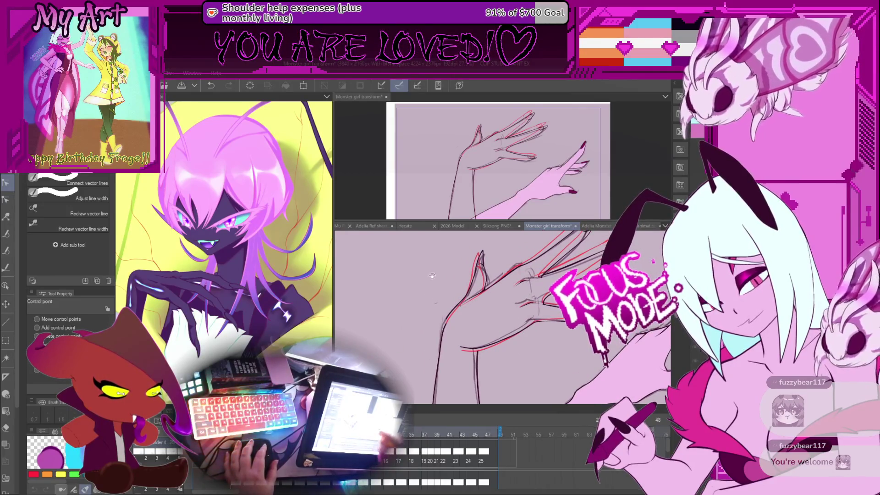
scroll(467, 332, "up", 3)
scroll(486, 338, "up", 2)
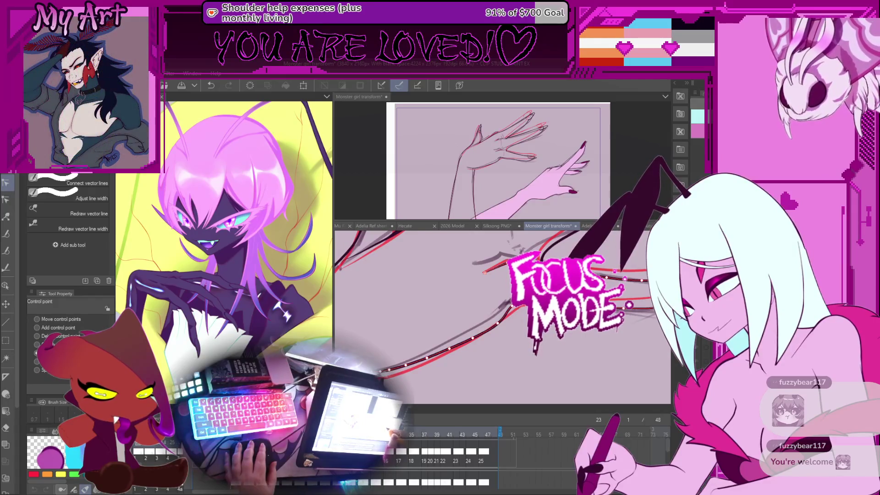
mouse_move(458, 320)
left_mouse_down()
mouse_move(495, 339)
mouse_move(486, 349)
left_mouse_up()
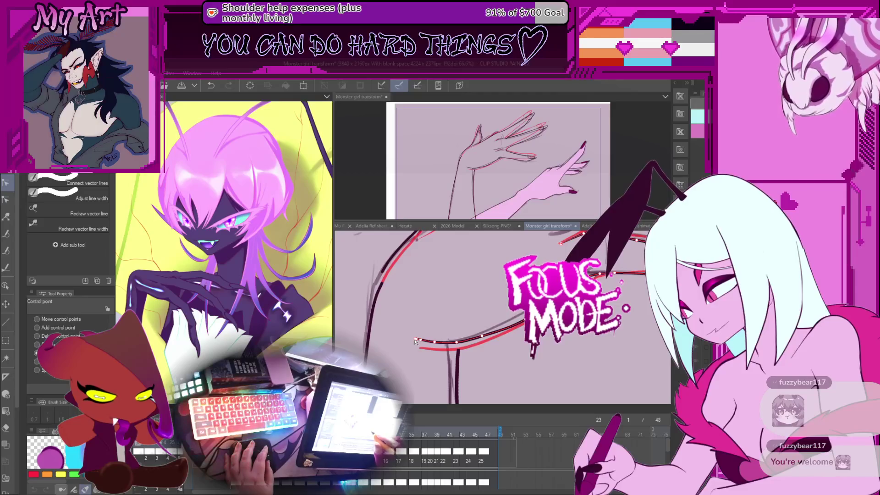
left_click_drag(419, 340, 402, 333)
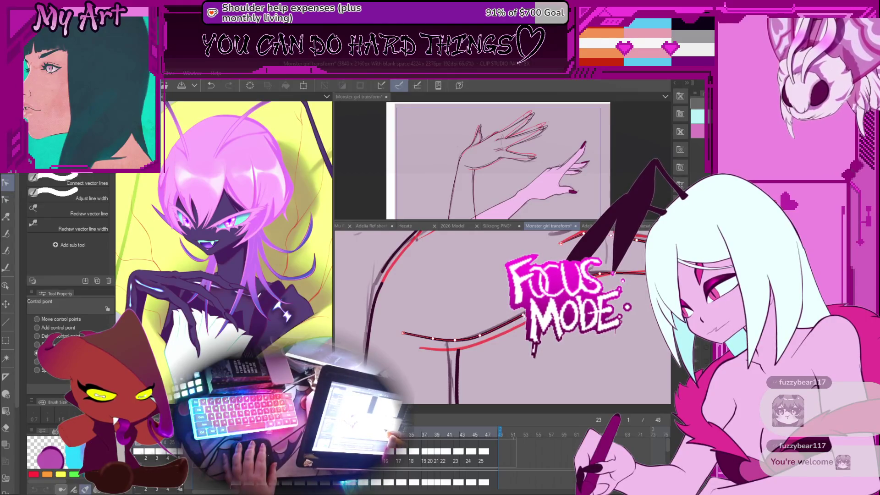
Step: Add an extra control point to the lower hand line so it bends along the sketch
left_click(509, 311)
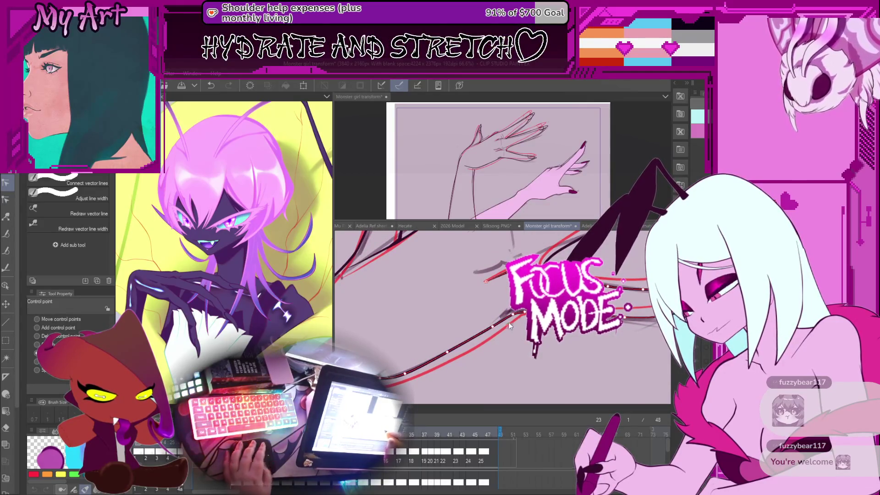
left_click_drag(509, 326, 486, 282)
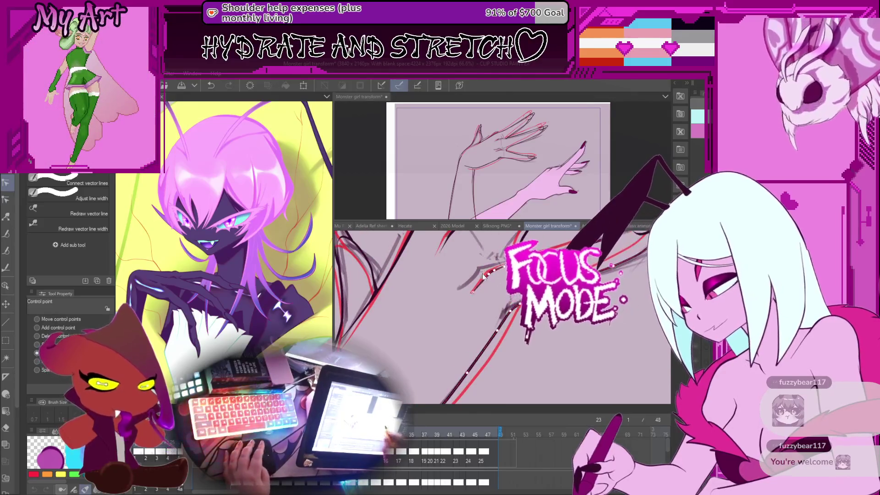
key("y")
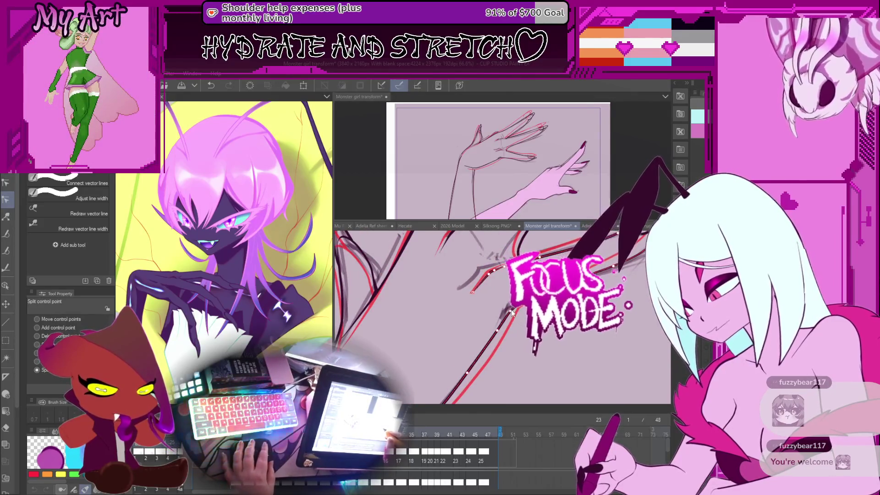
key("y")
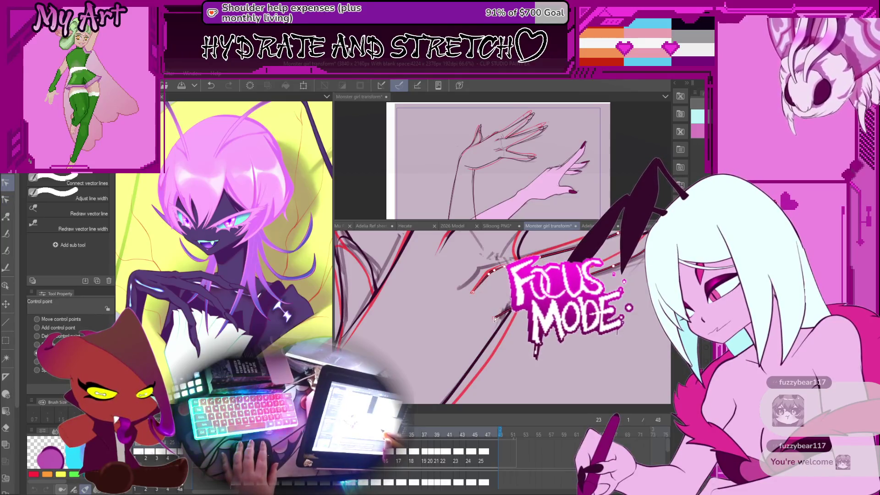
left_click(509, 313)
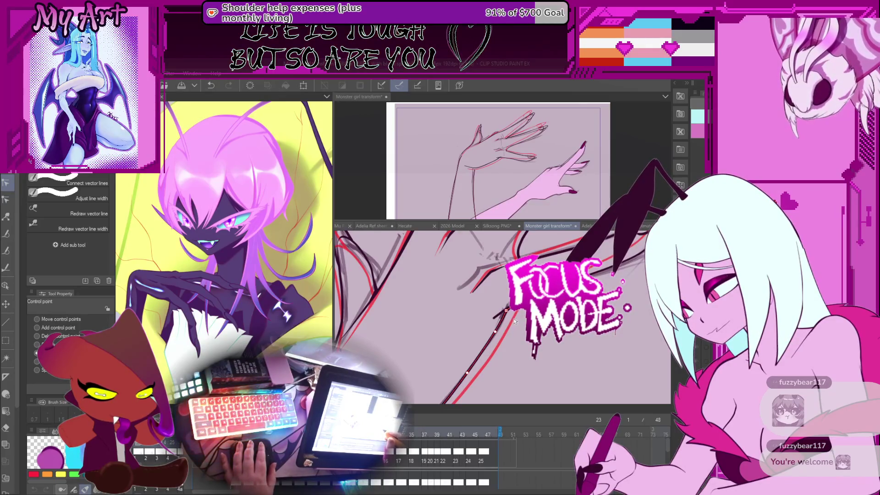
scroll(516, 324, "up", 2)
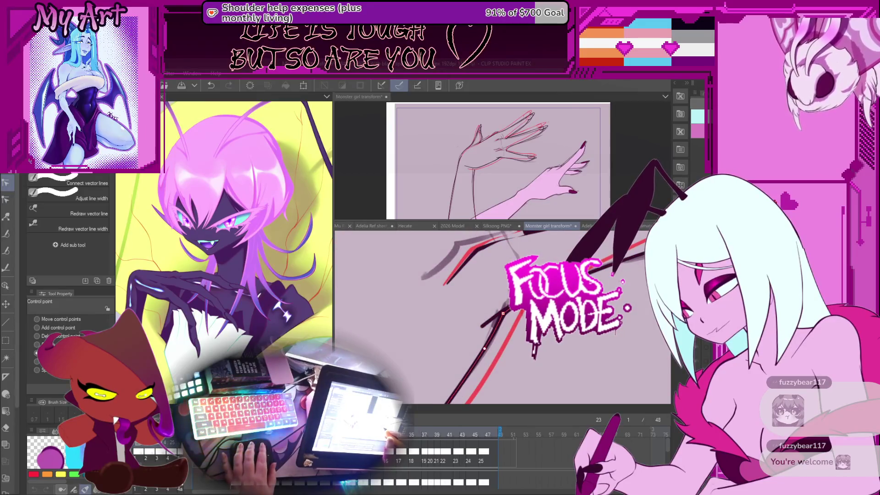
left_click(503, 311)
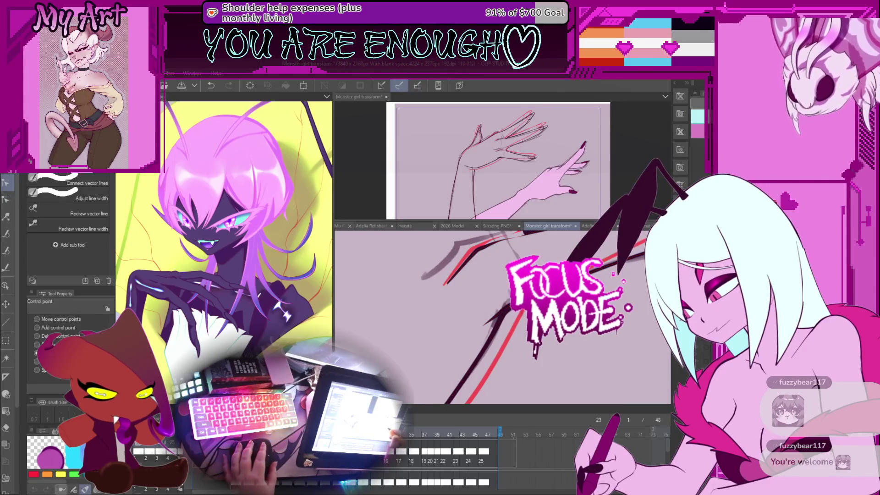
scroll(484, 314, "down", 5)
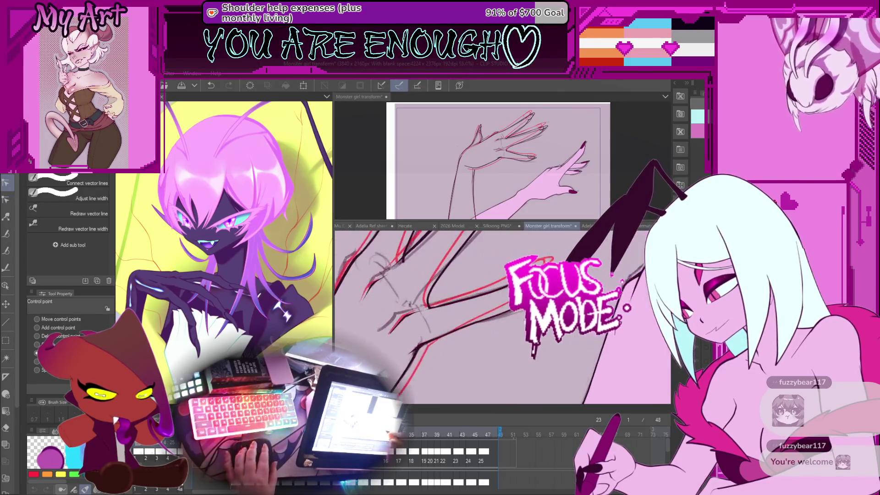
scroll(502, 316, "down", 3)
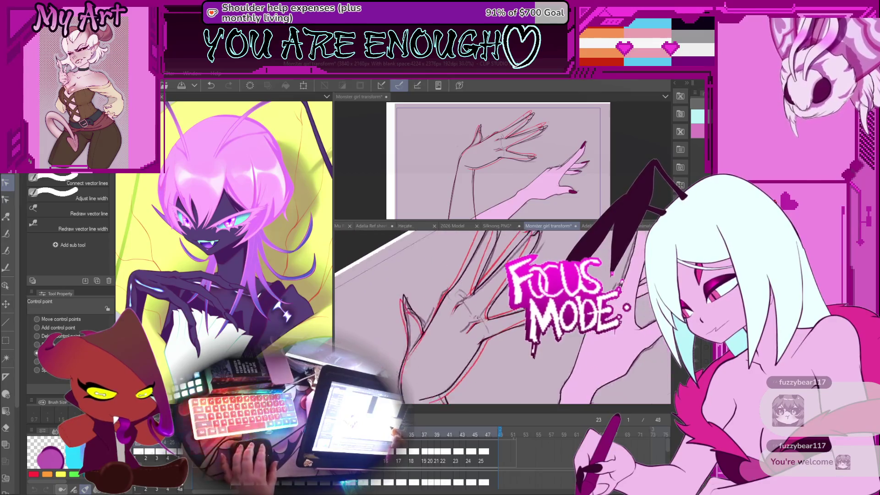
scroll(504, 316, "down", 2)
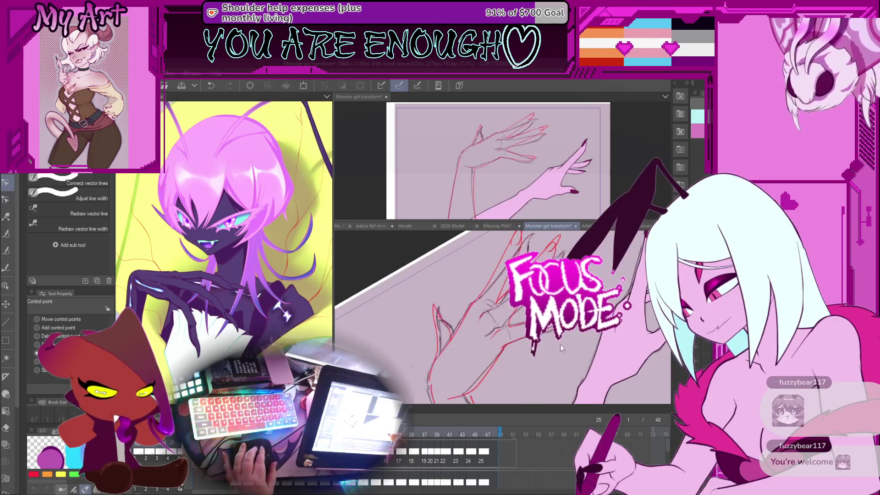
Step: Select a single hand line, drag its end up and to the right, then deselect
left_click(502, 332)
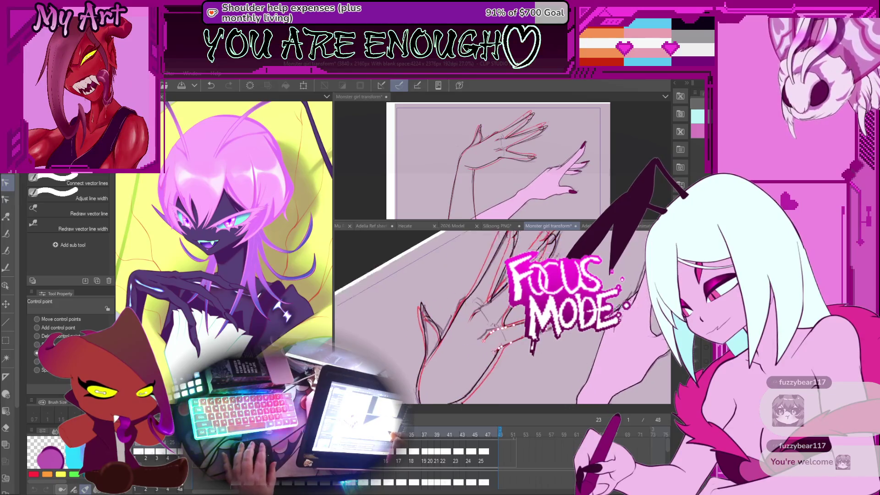
scroll(474, 352, "up", 3)
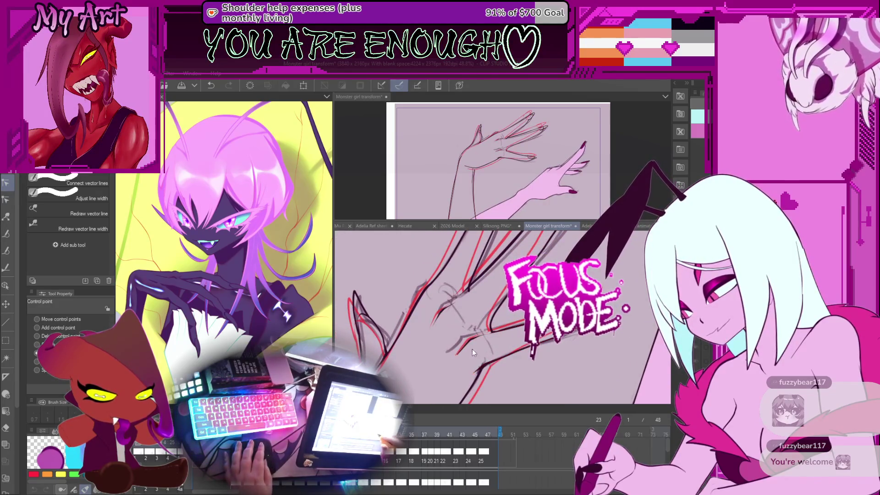
scroll(474, 352, "up", 2)
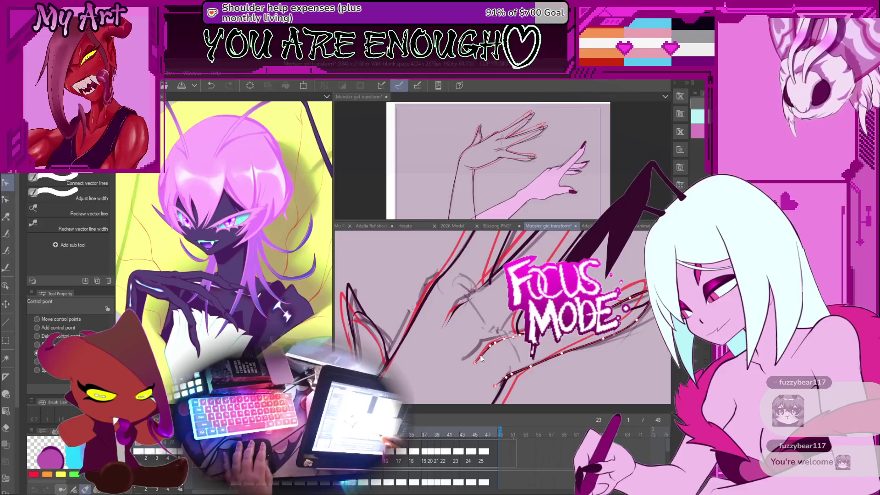
key("m")
scroll(488, 343, "up", 2)
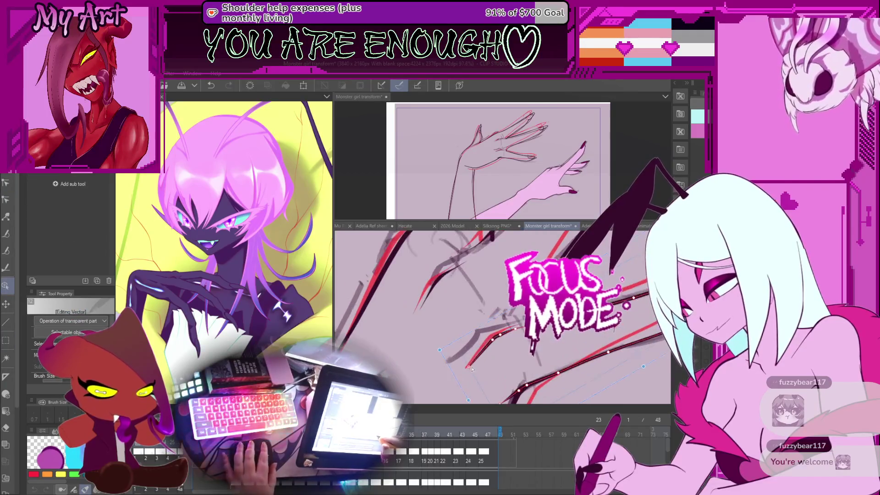
key("o")
left_click(491, 340)
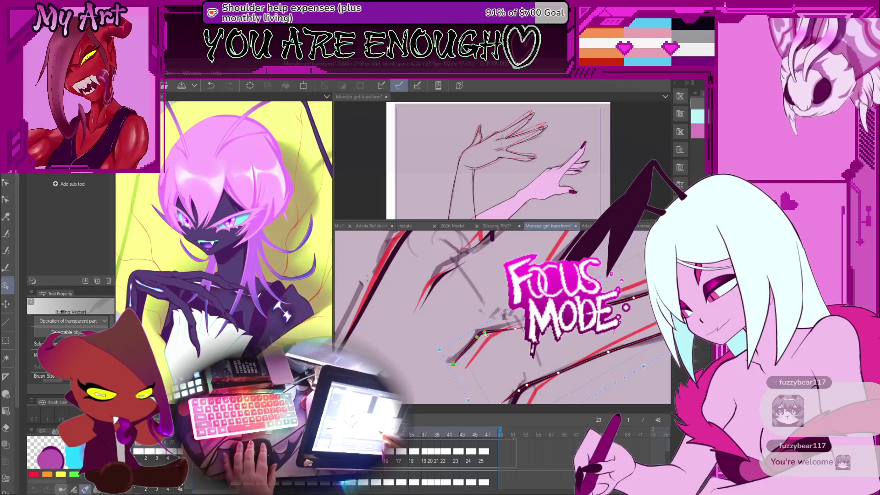
left_click_drag(506, 336, 512, 324)
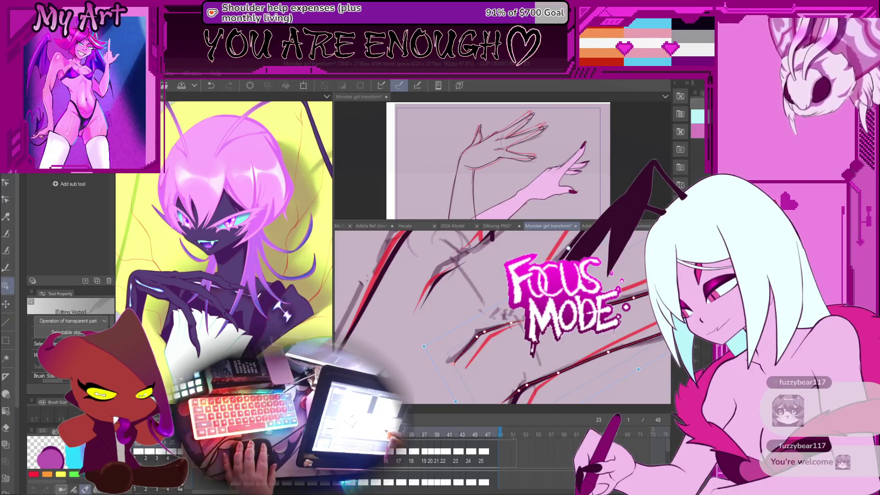
left_click(467, 249, "shift")
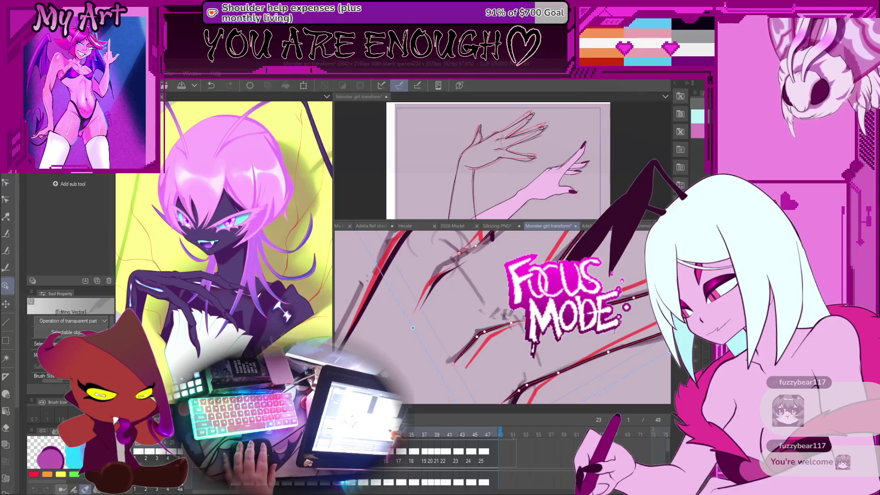
key("ctrl+d")
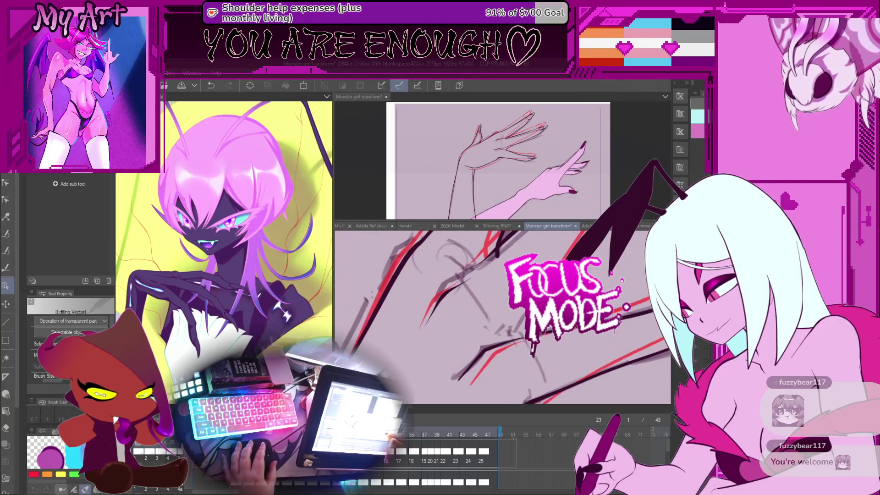